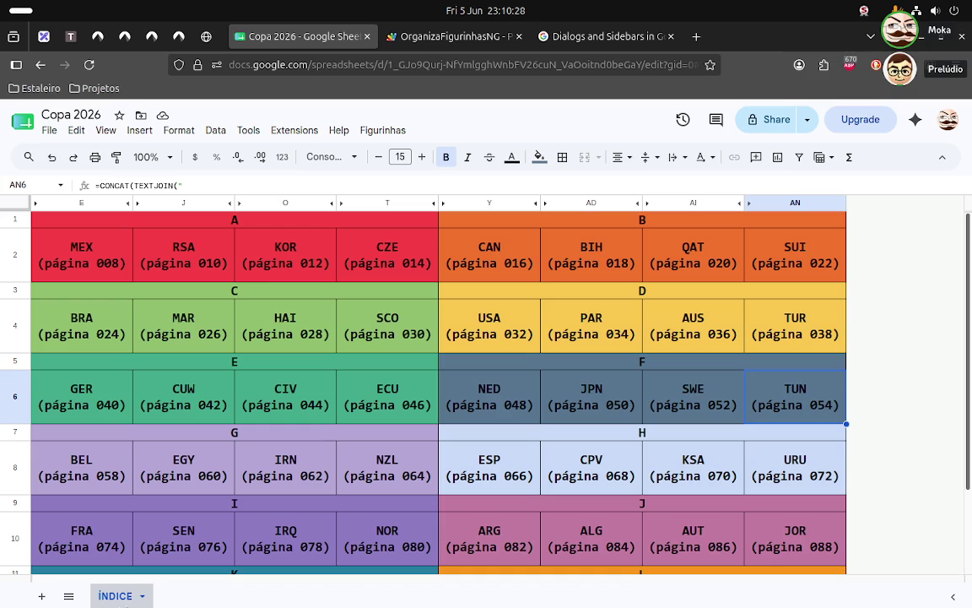
- Protect the whole ÍNDICE sheet under the description 'ÍNDICE' and move on to its permissions
left_click(141, 596)
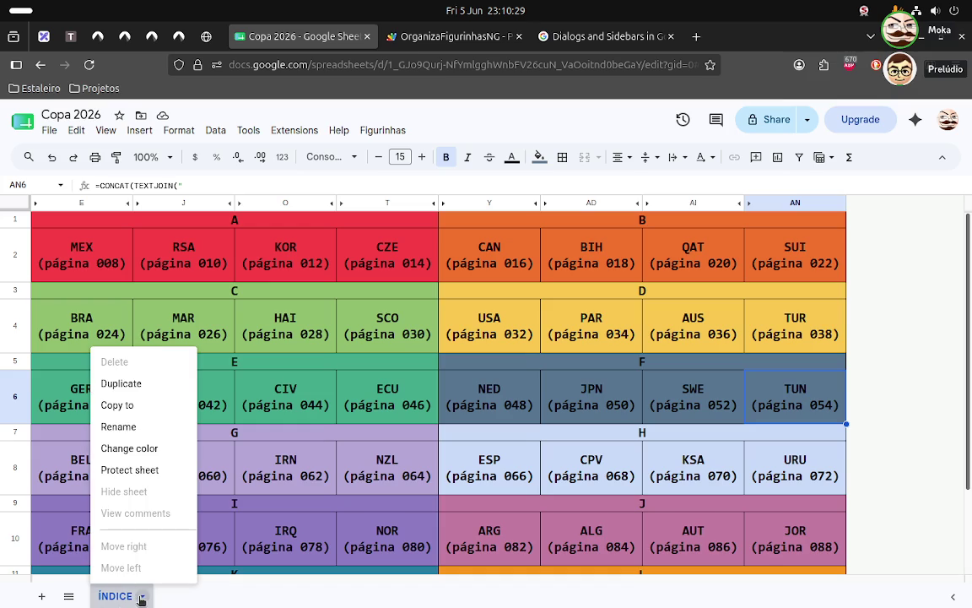
left_click(145, 473)
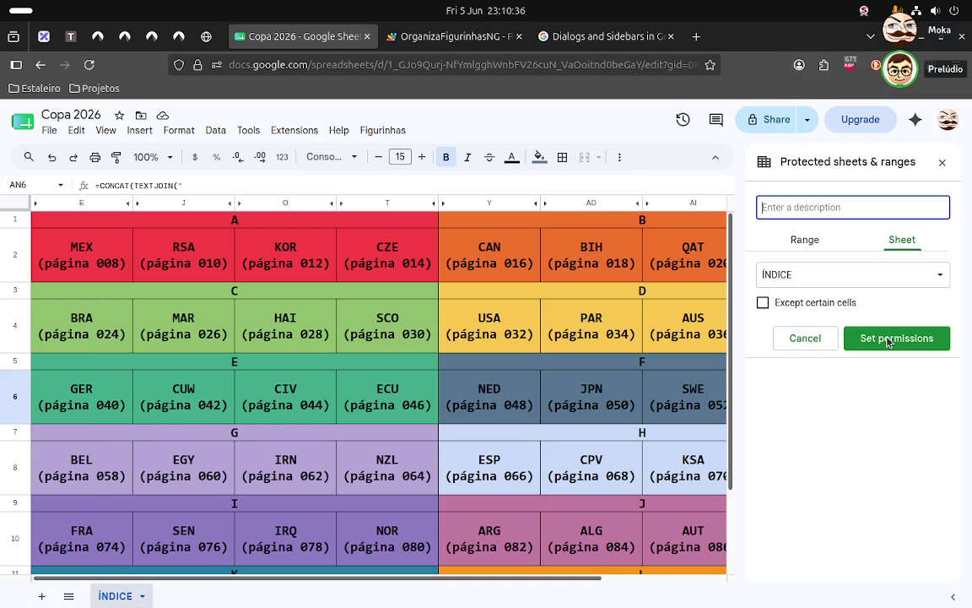
left_click(824, 242)
left_click(900, 240)
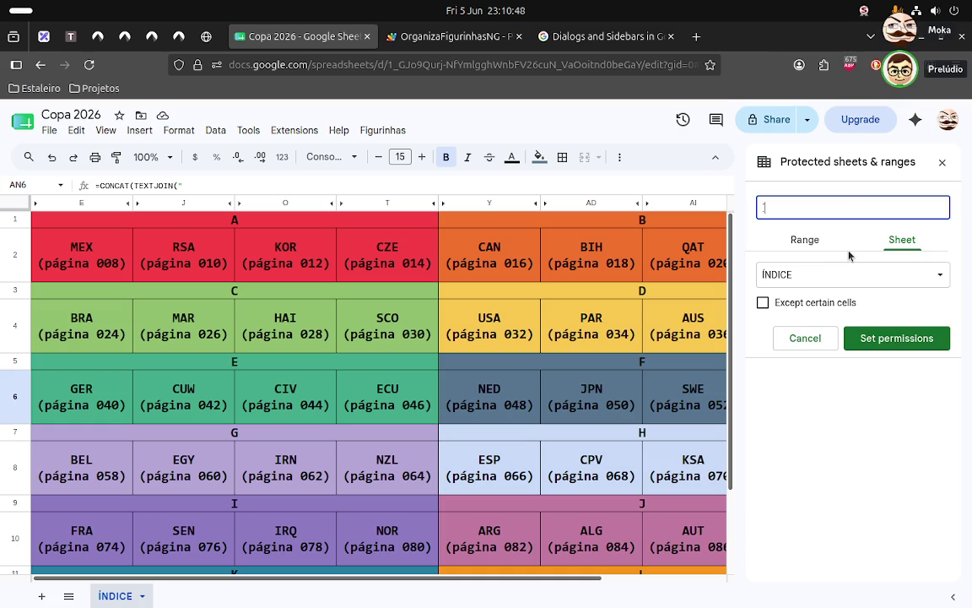
type("ÍN")
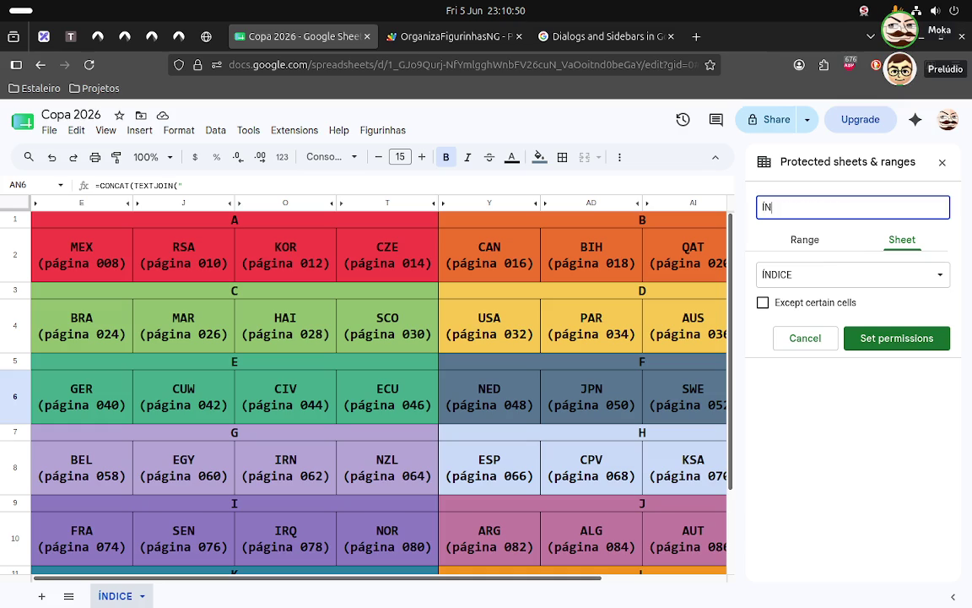
type("DICE")
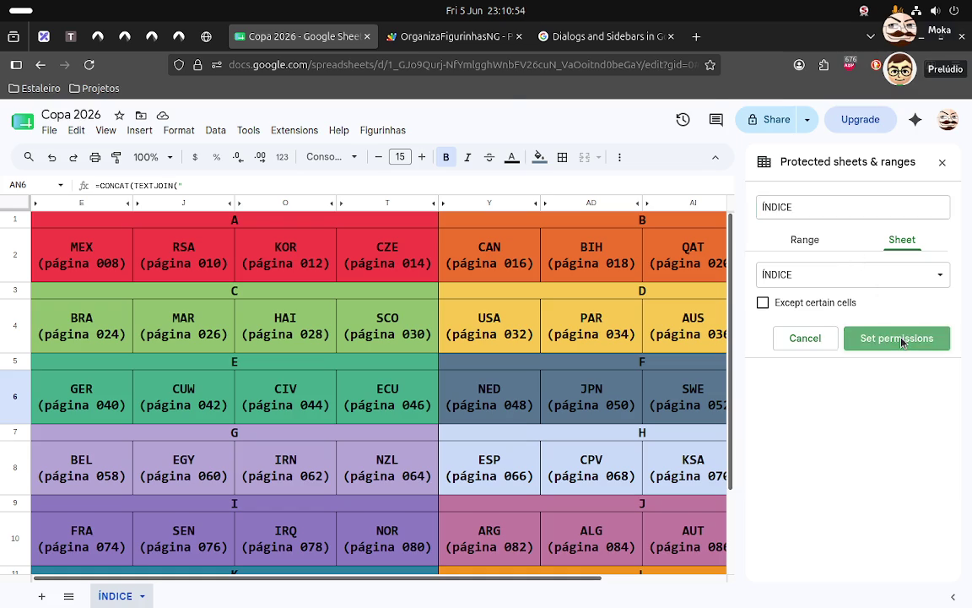
left_click(843, 338)
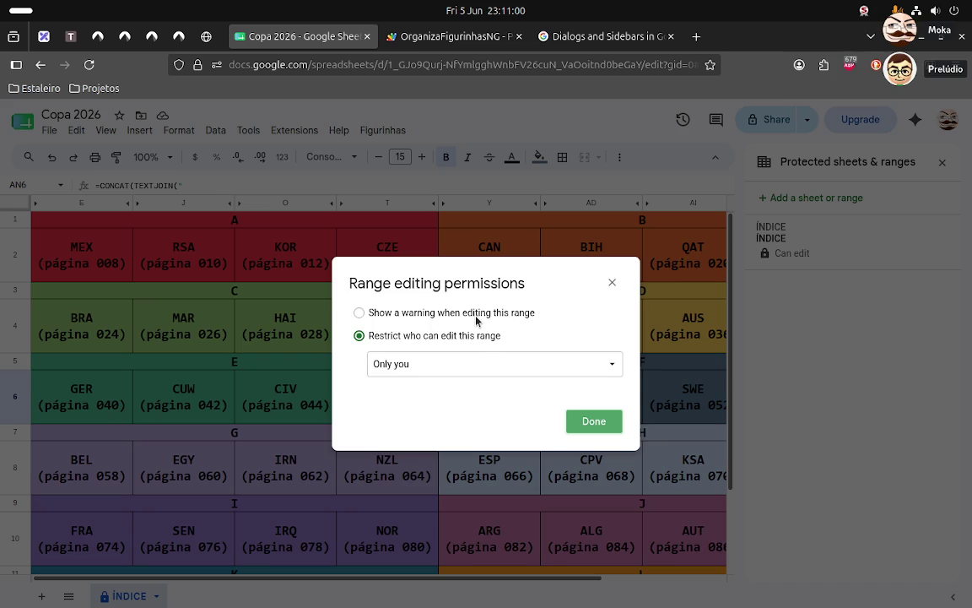
- Keep ÍNDICE editing restricted to 'Only you', save it, and close the protected sheets panel
left_click(509, 369)
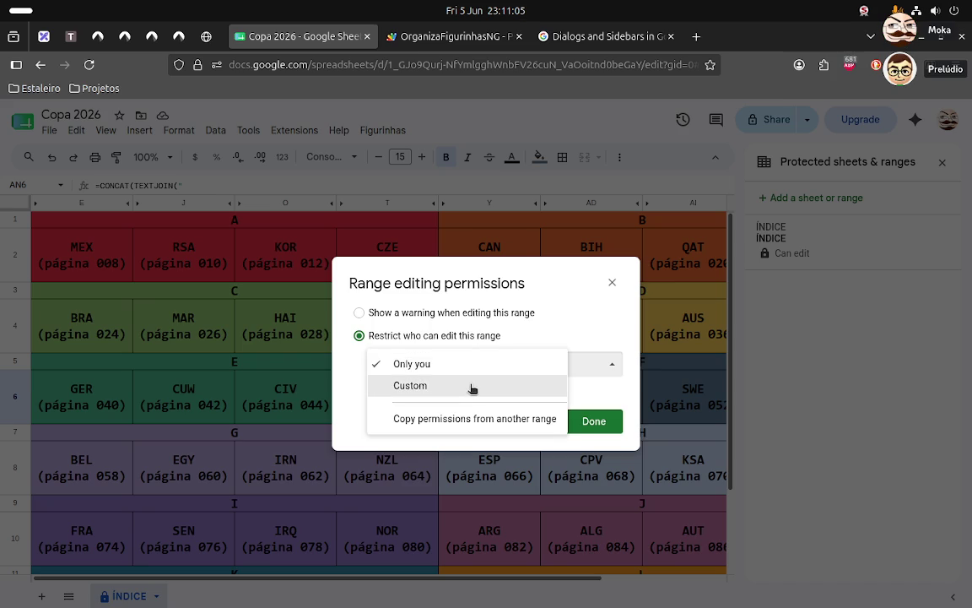
left_click(473, 386)
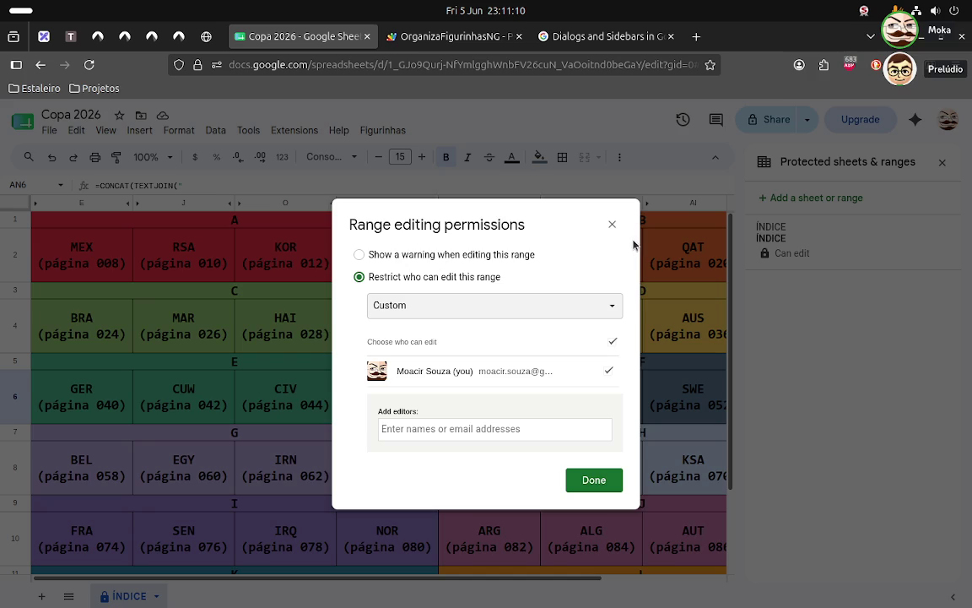
left_click(611, 224)
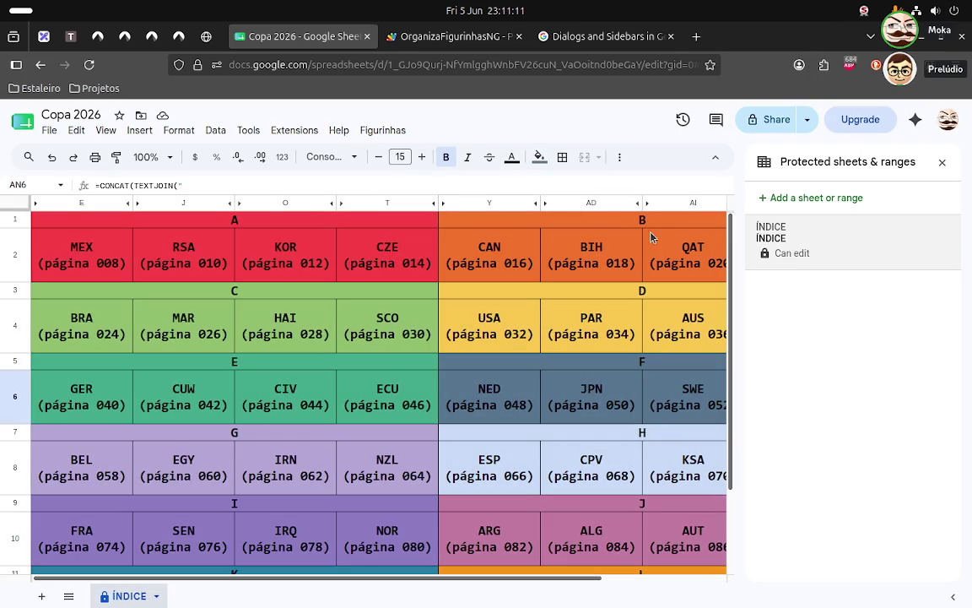
left_click(844, 248)
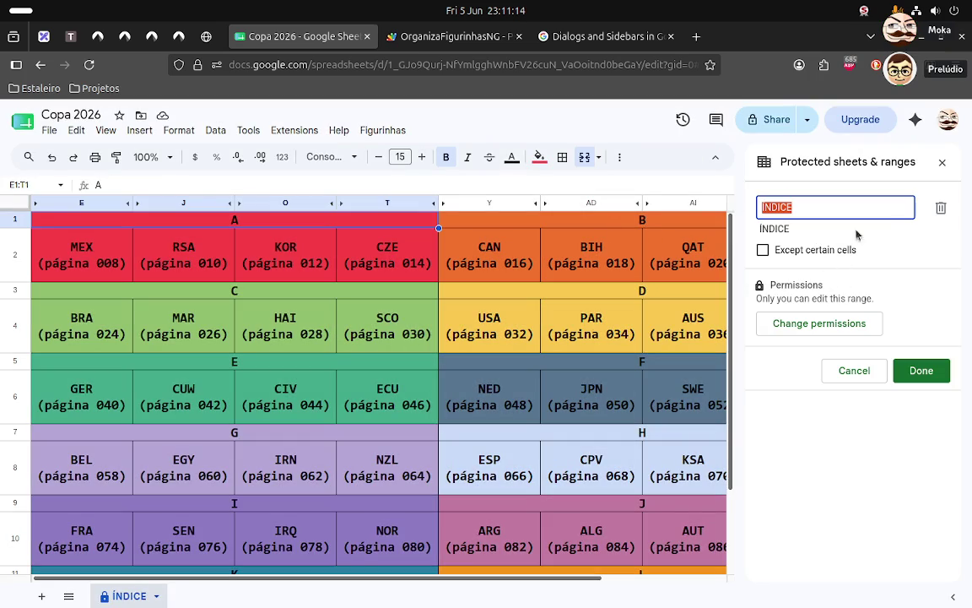
left_click(848, 334)
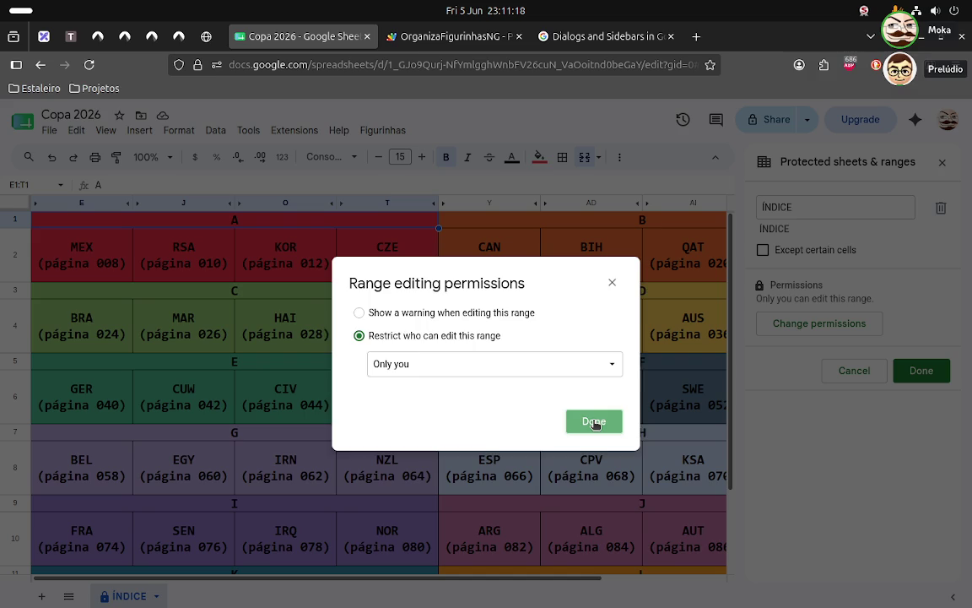
left_click(593, 421)
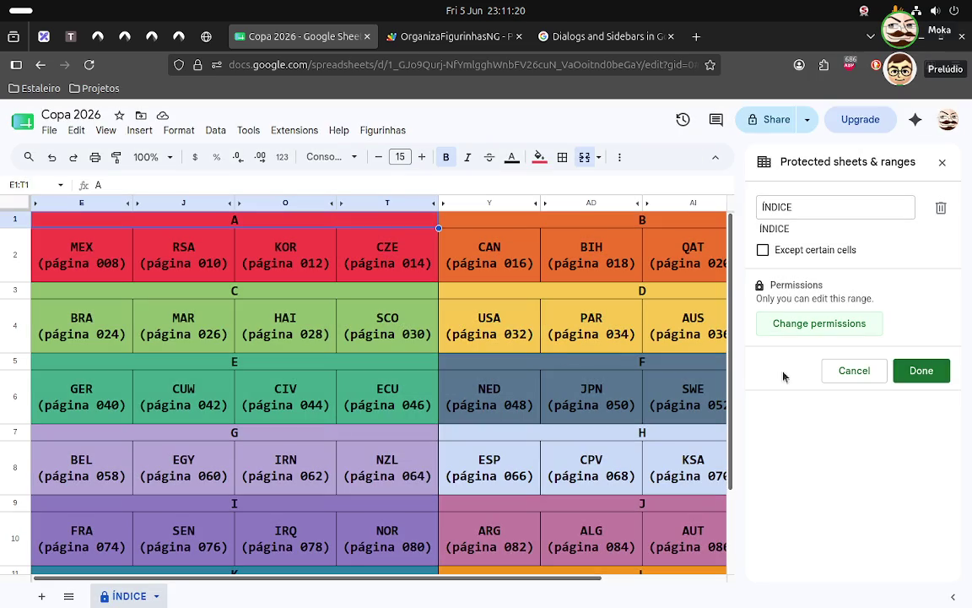
left_click(920, 370)
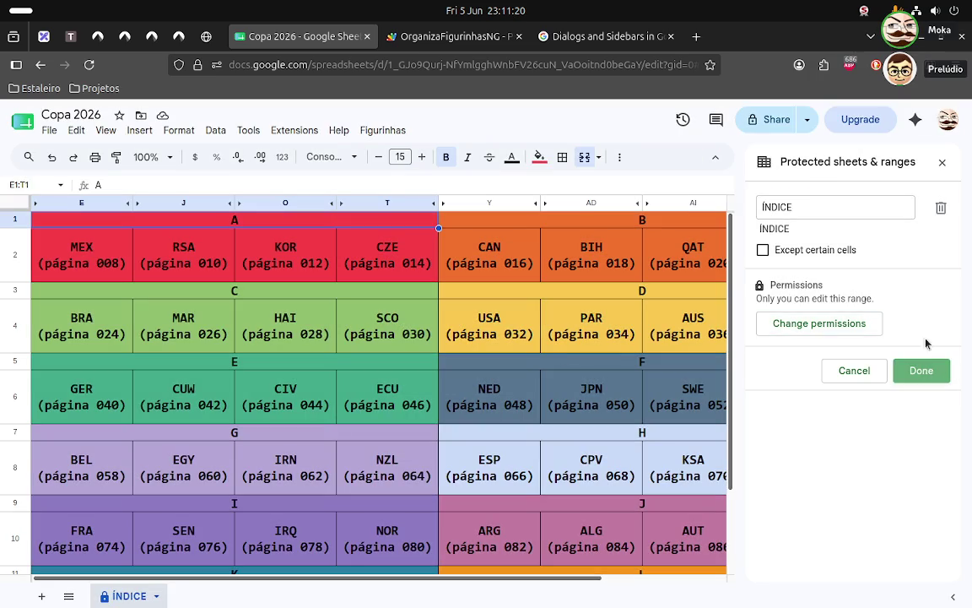
left_click(941, 162)
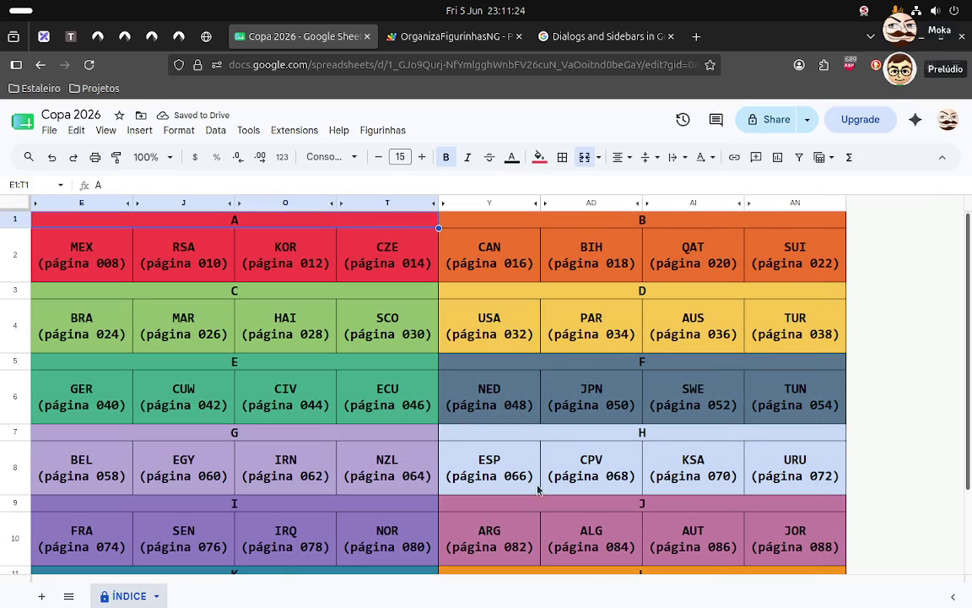
- Protect the modelo sheet with description 'Modelo', editable only by you
left_click(69, 597)
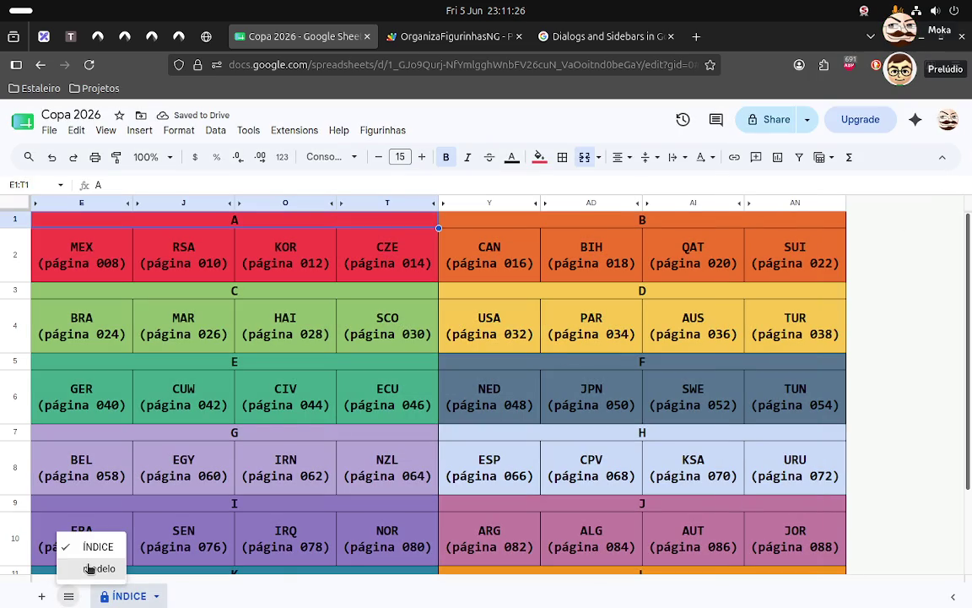
left_click(95, 566)
left_click(222, 597)
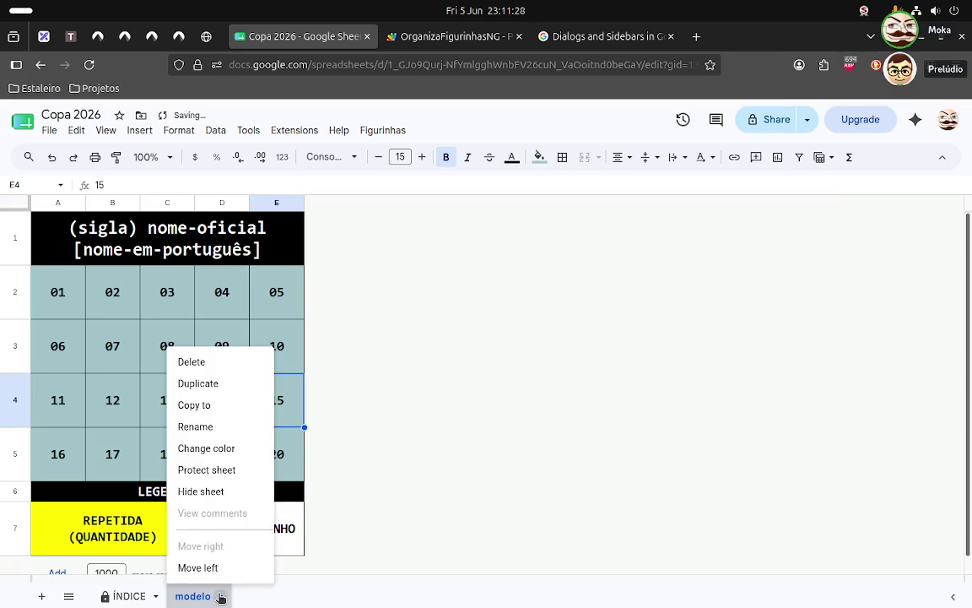
left_click(242, 471)
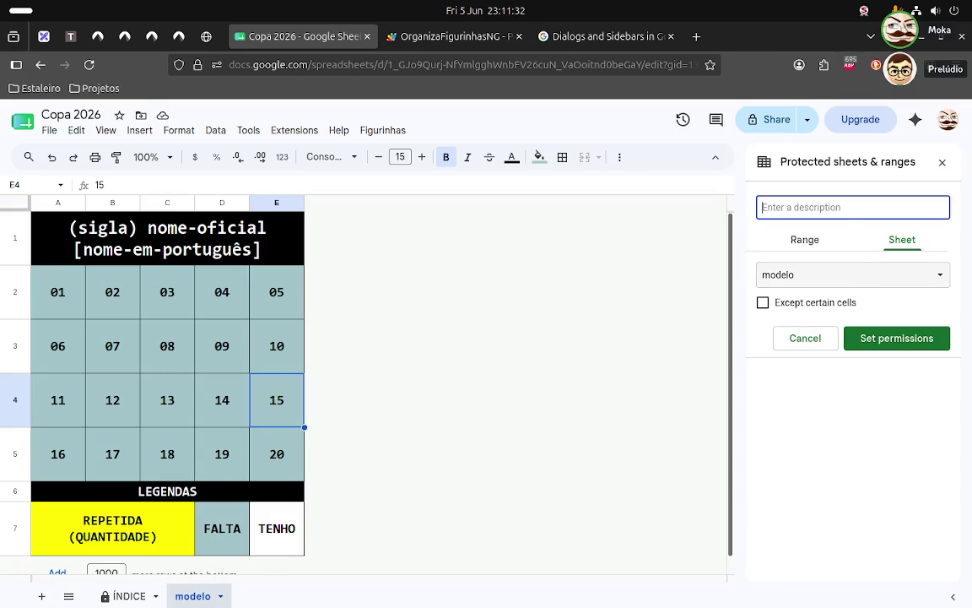
type("Modelo")
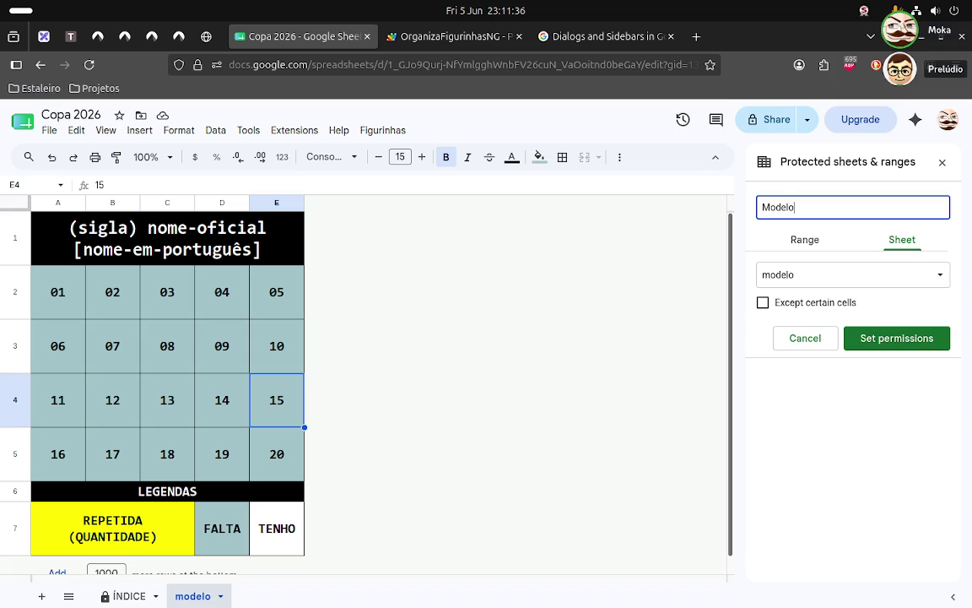
left_click(866, 275)
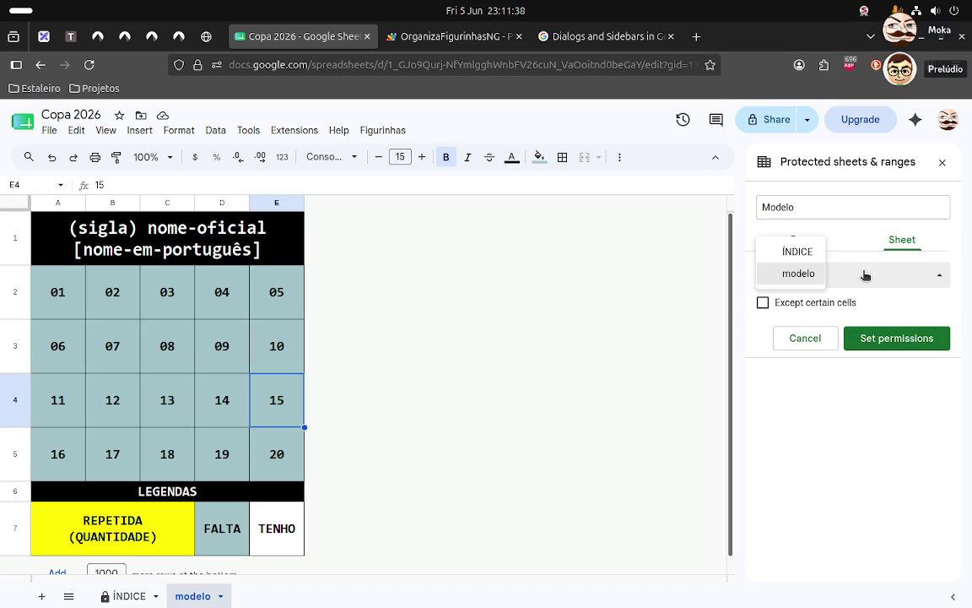
left_click(896, 346)
left_click(581, 421)
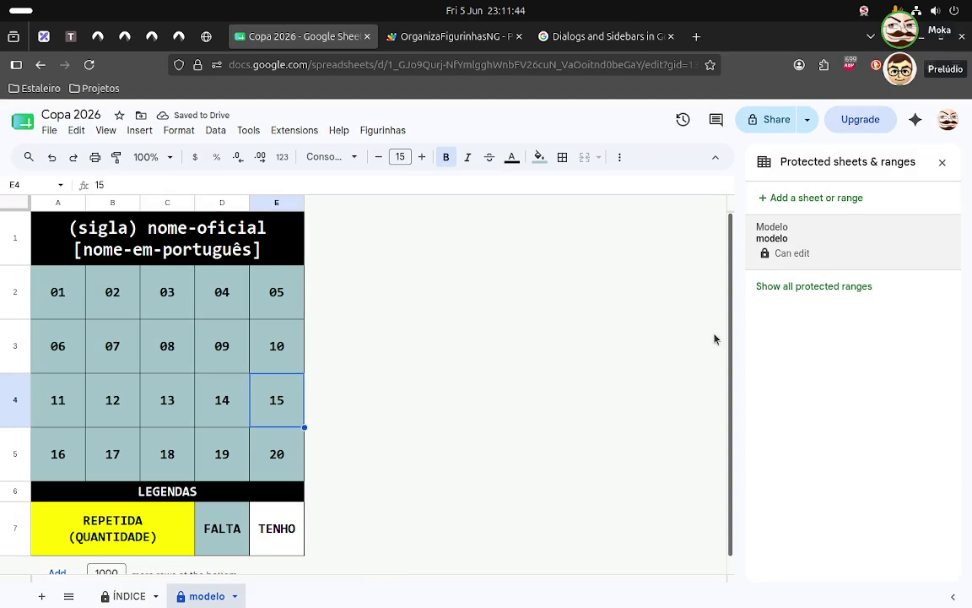
- Hide the modelo sheet so that ÍNDICE is showing again
left_click(942, 162)
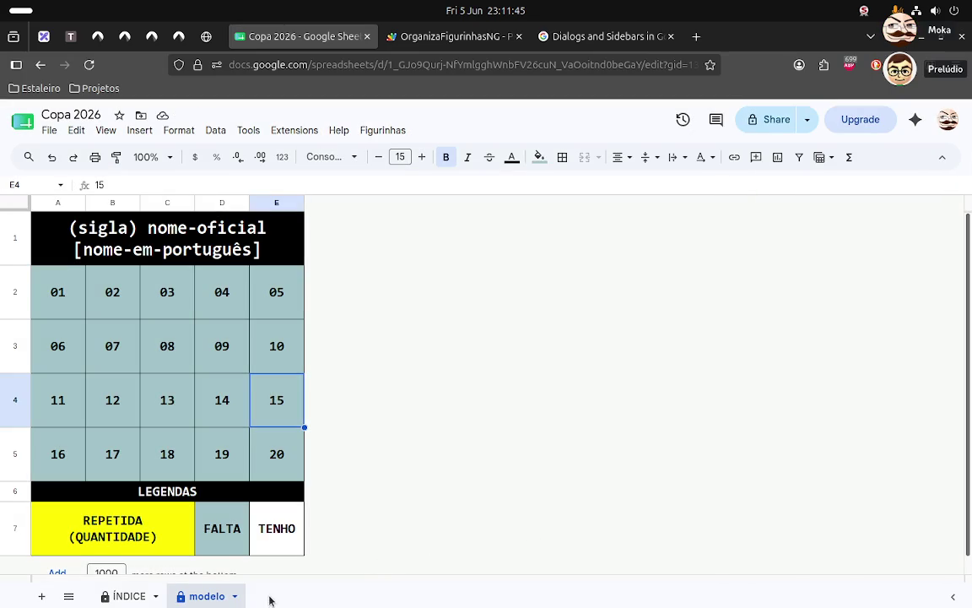
left_click(235, 596)
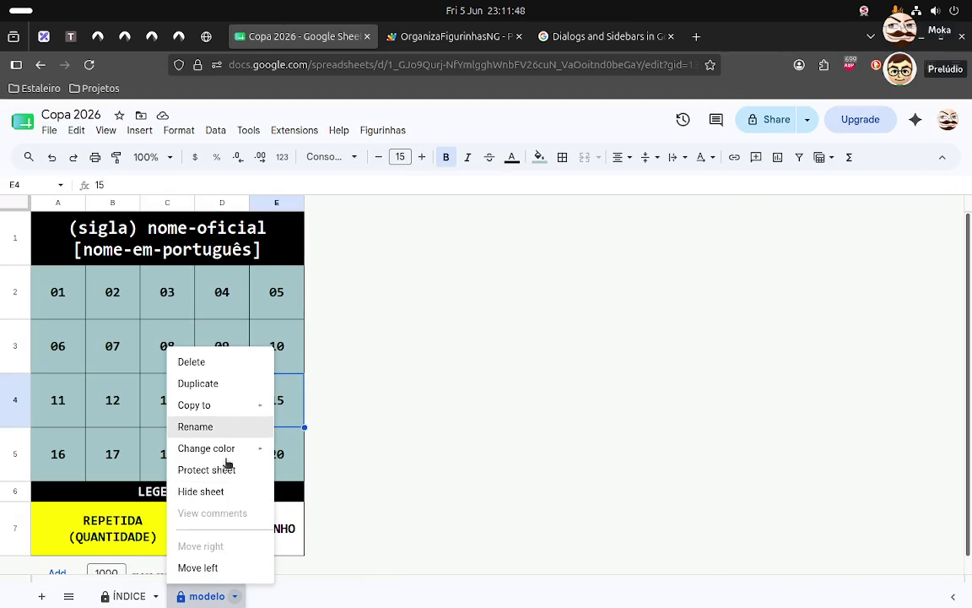
left_click(229, 493)
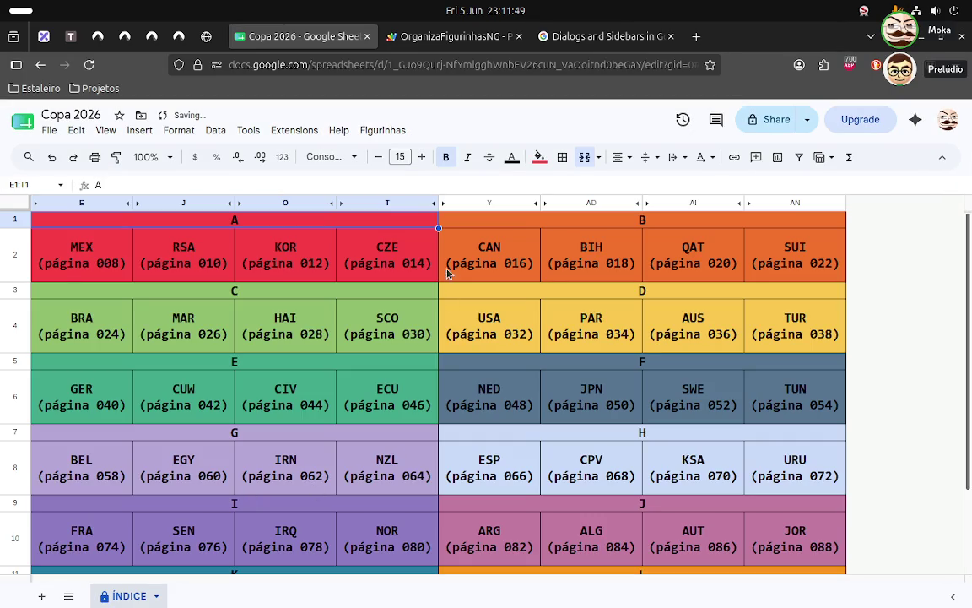
- Generate a sheet for every team from the custom album menu, then view MEX, RSA, KOR and CZE
left_click(381, 130)
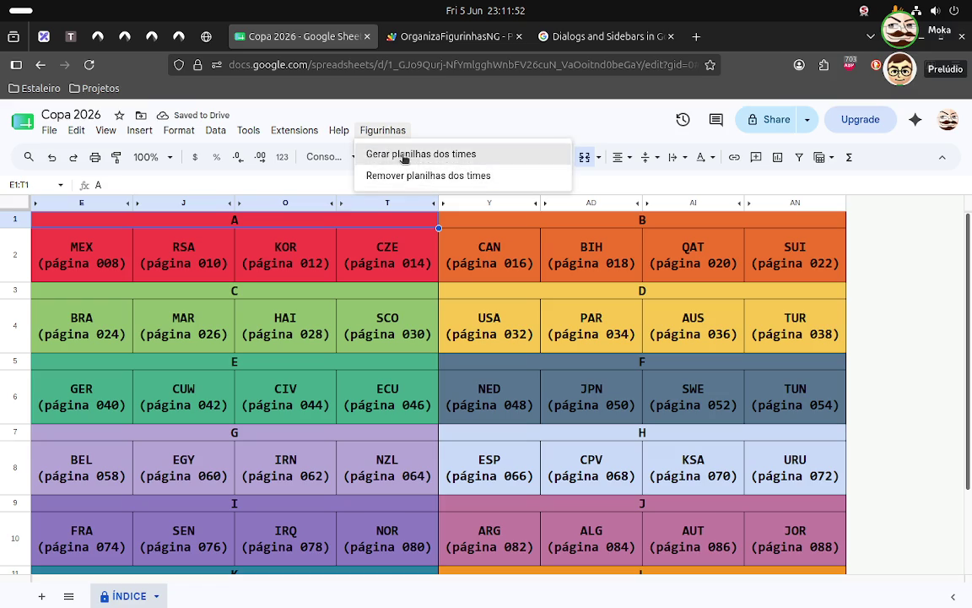
left_click(405, 155)
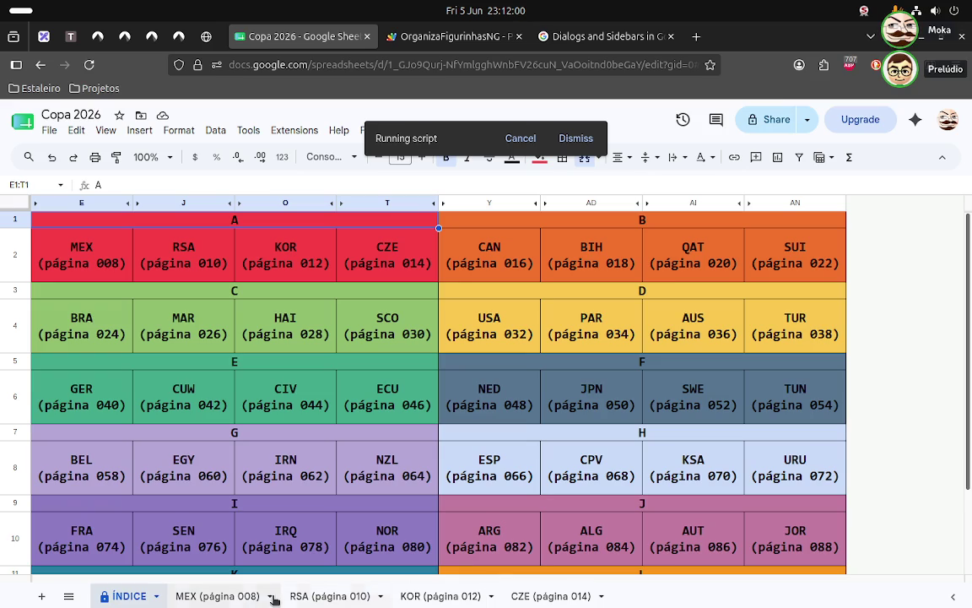
left_click(245, 596)
left_click(324, 597)
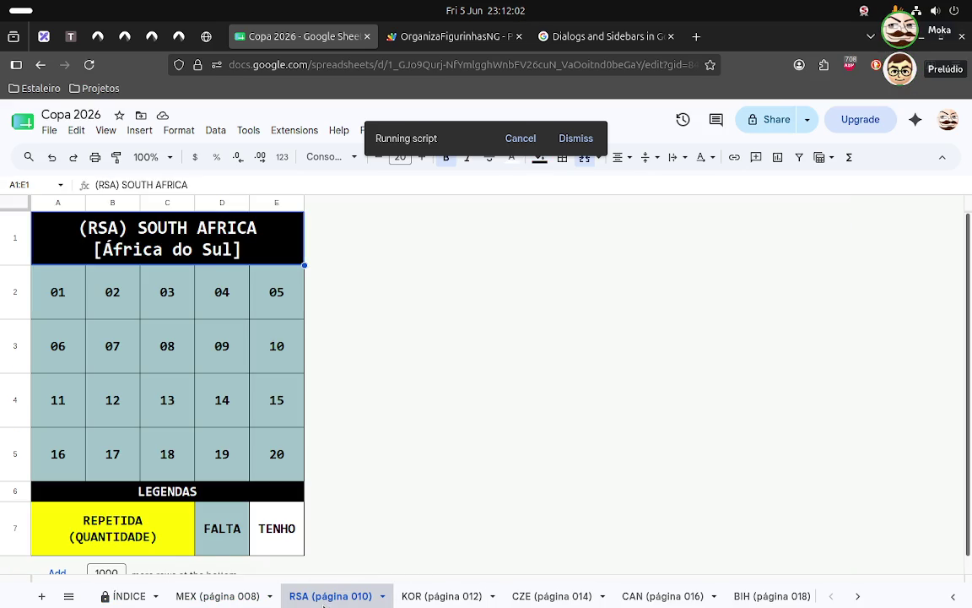
left_click(443, 598)
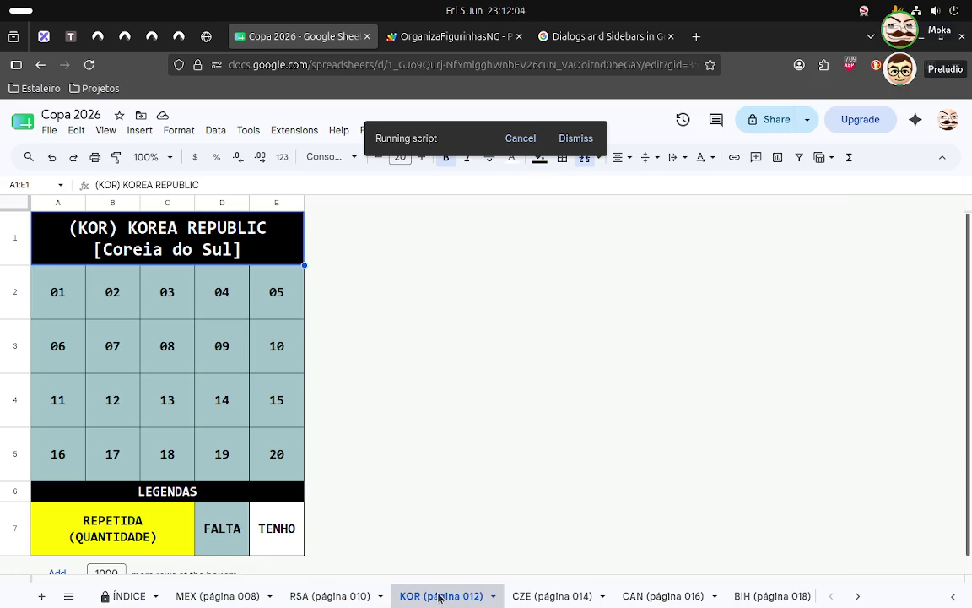
left_click(567, 597)
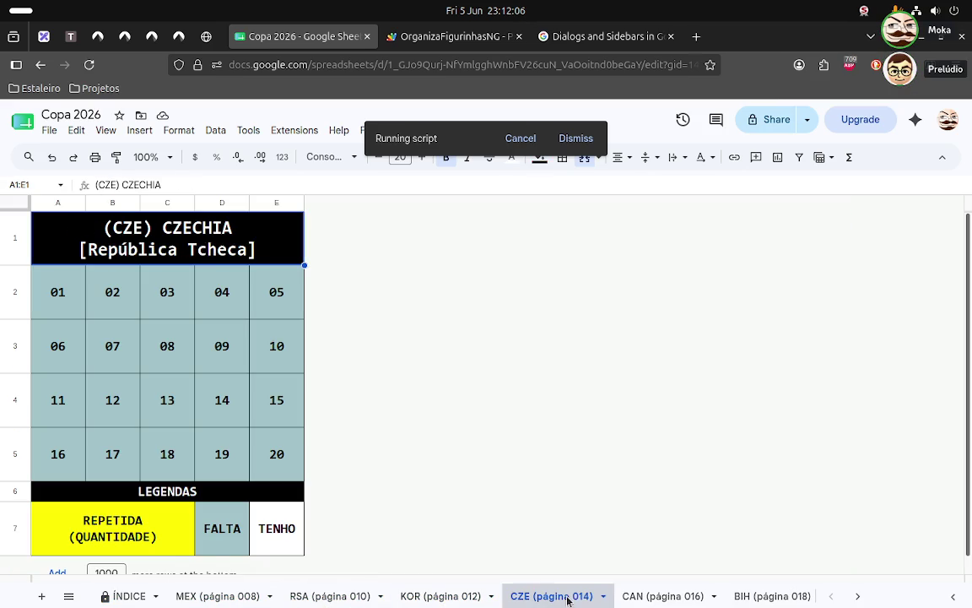
- Step through the CAN, BIH, QAT, SUI and BRA (página 024) sheets, then list all sheets
left_click(692, 597)
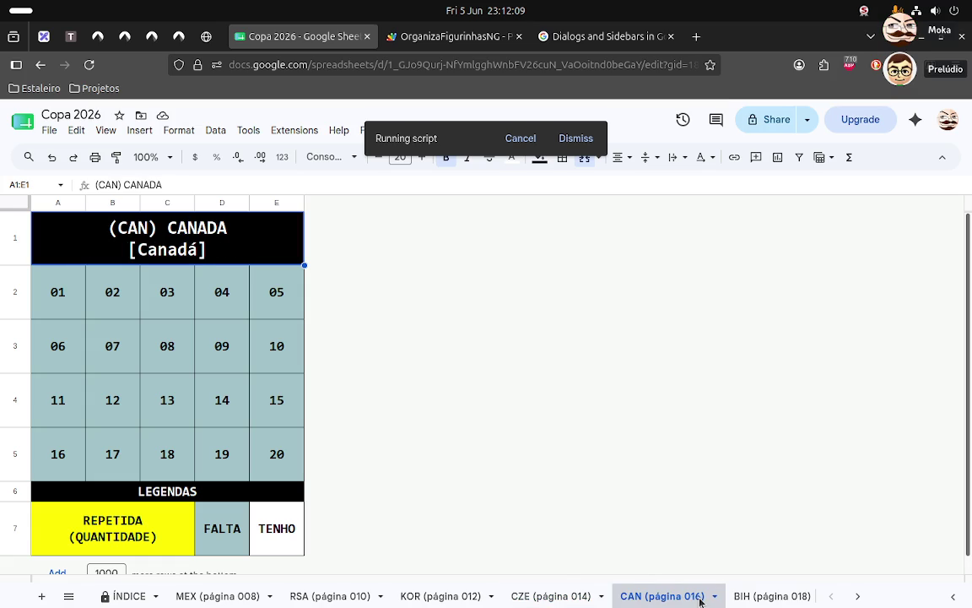
left_click(802, 597)
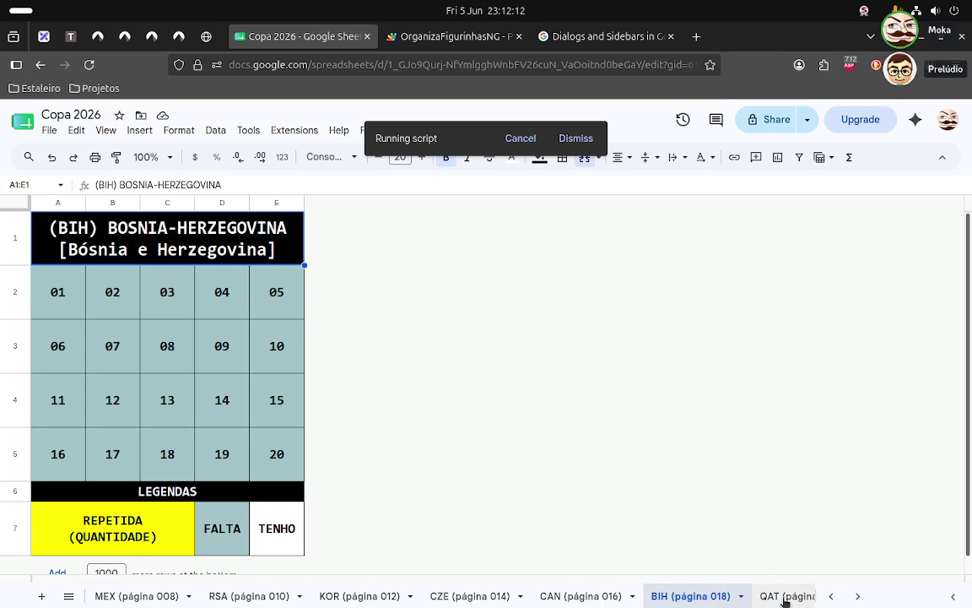
left_click(804, 598)
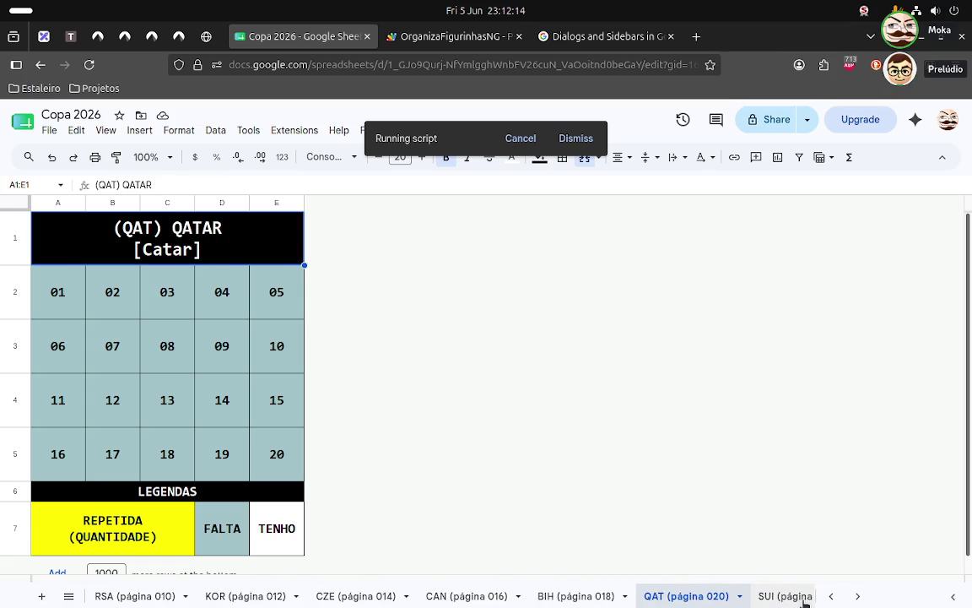
left_click(804, 598)
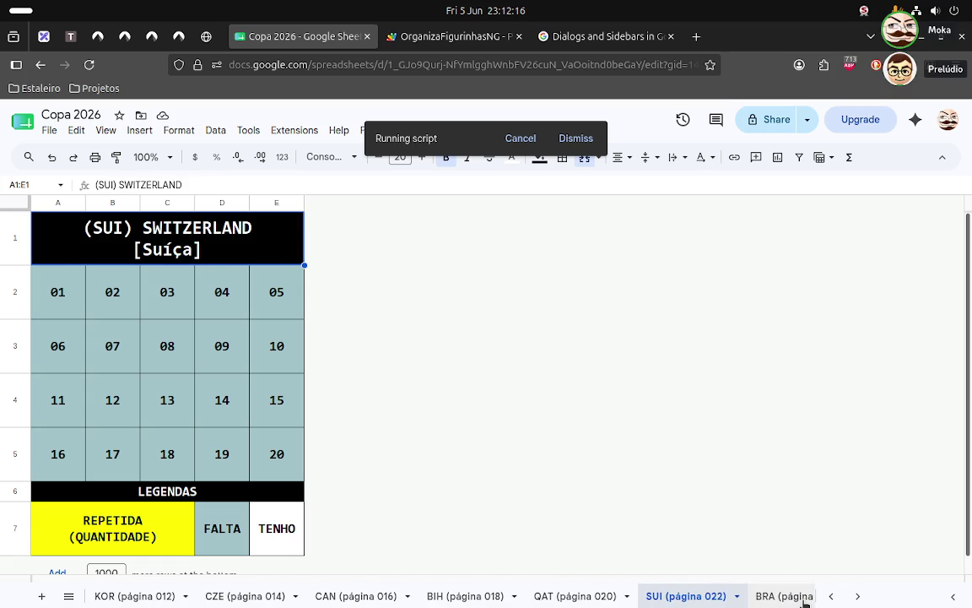
left_click(804, 597)
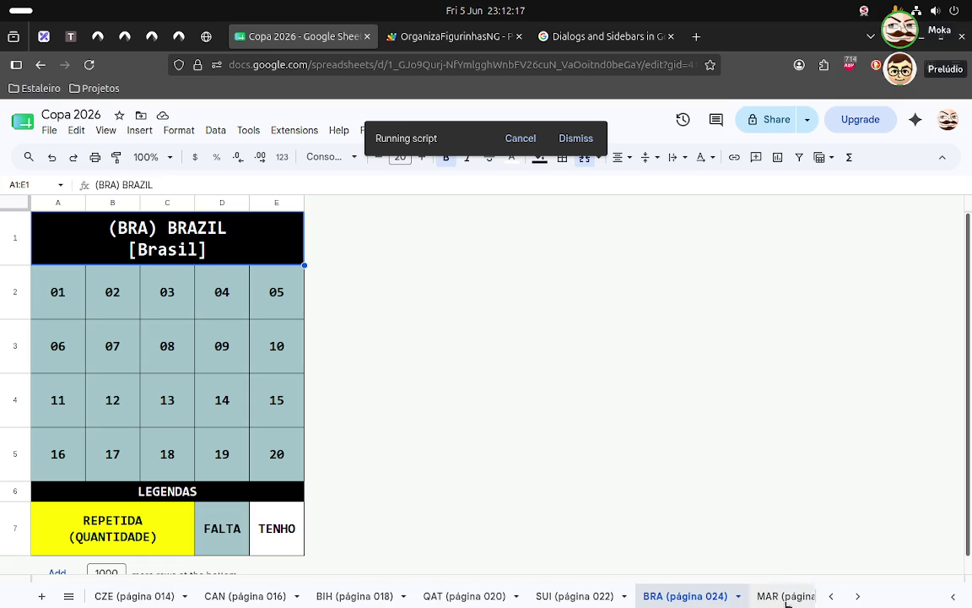
left_click(71, 596)
scroll(95, 485, "up", 2)
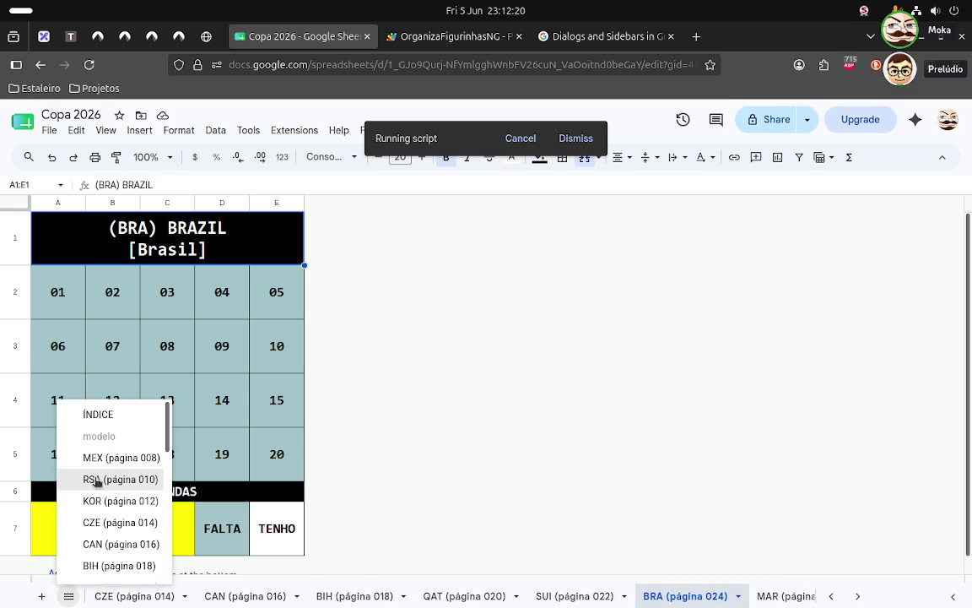
- Go to ÍNDICE from the sheet list and glance at the MEX (página 008) sheet
left_click(98, 415)
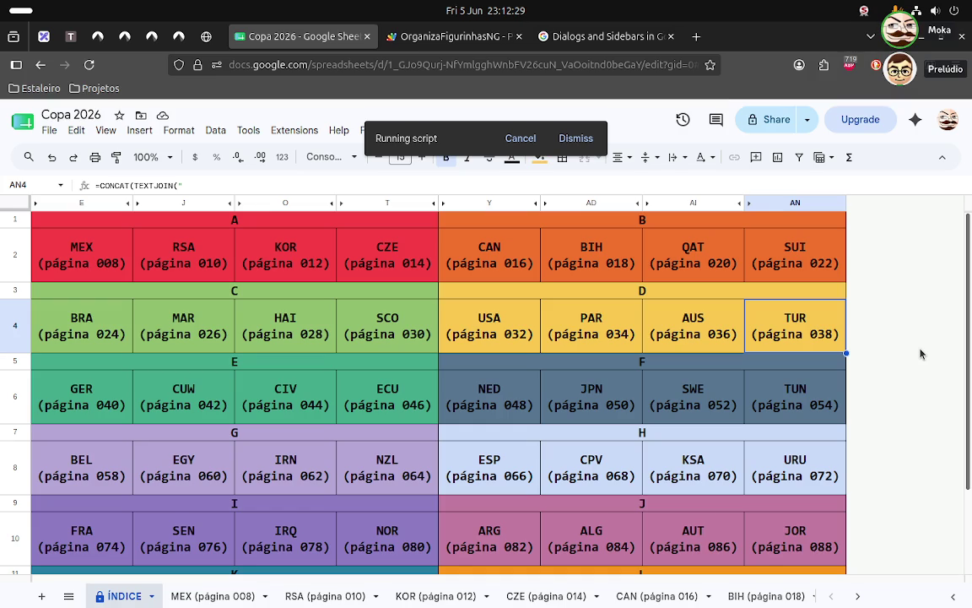
left_click(216, 597)
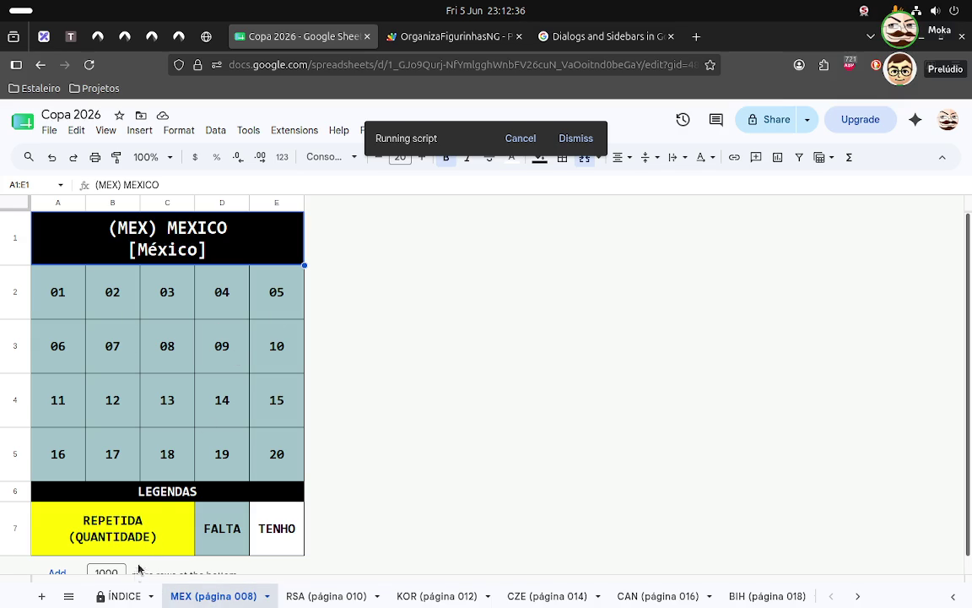
left_click(124, 597)
- Follow the MEX entry in cell E2 to its sheet and return to ÍNDICE, twice
left_click(97, 256)
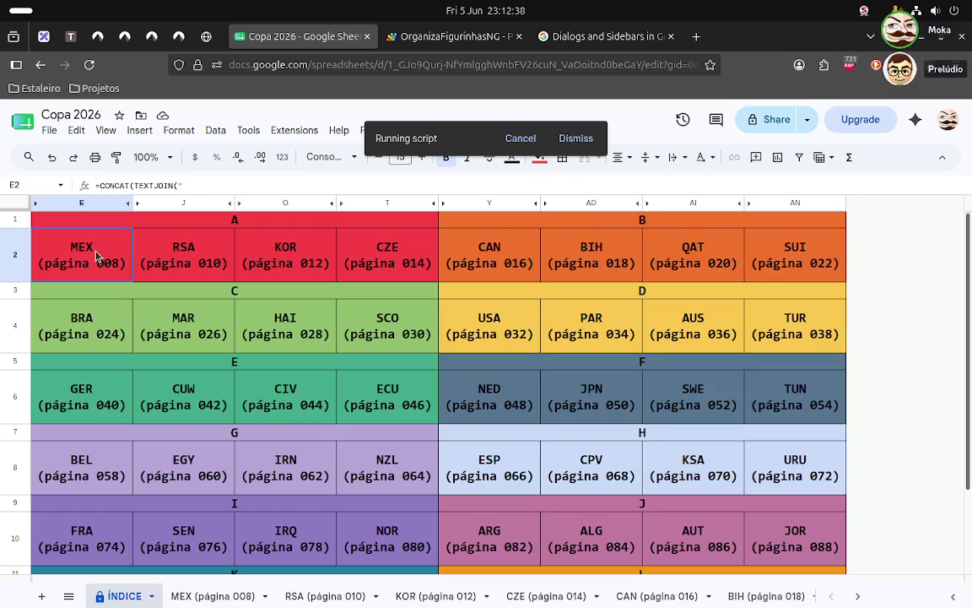
left_click(218, 599)
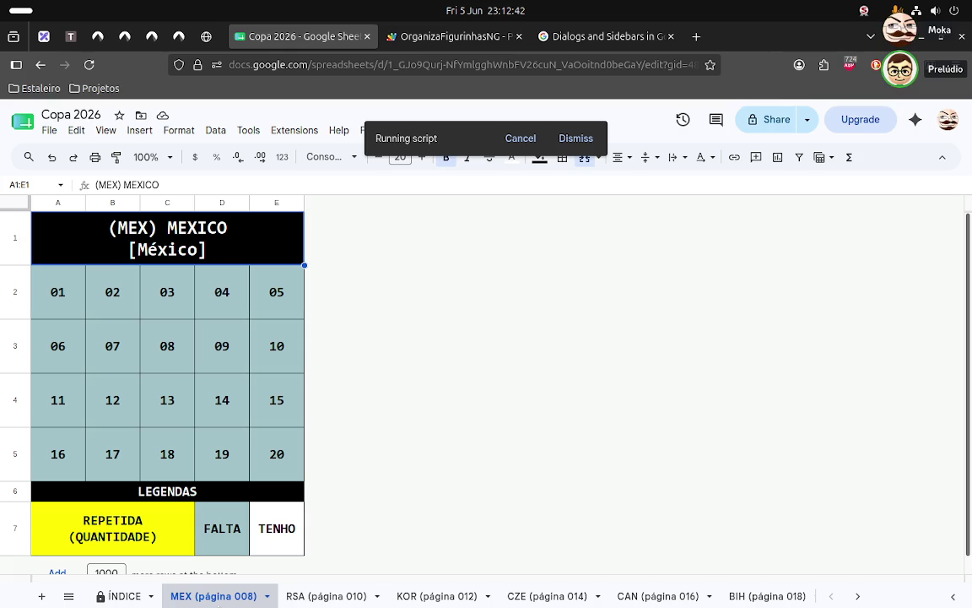
left_click(131, 595)
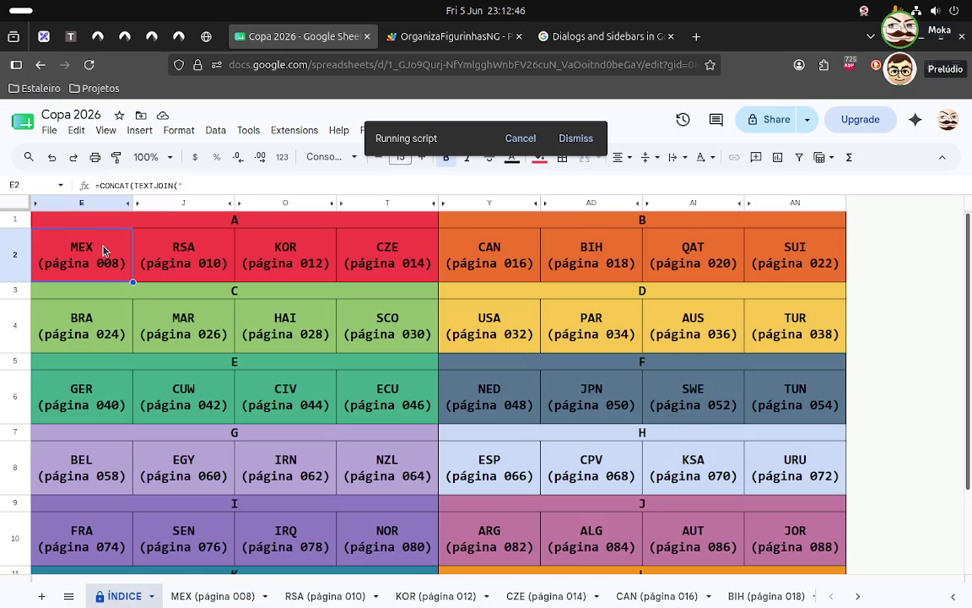
left_click(191, 595)
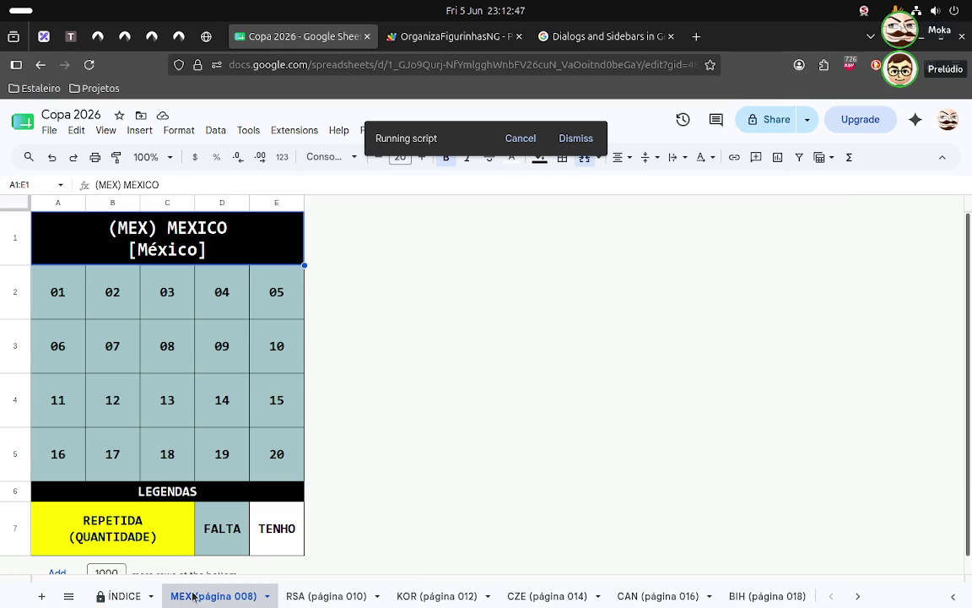
left_click(134, 596)
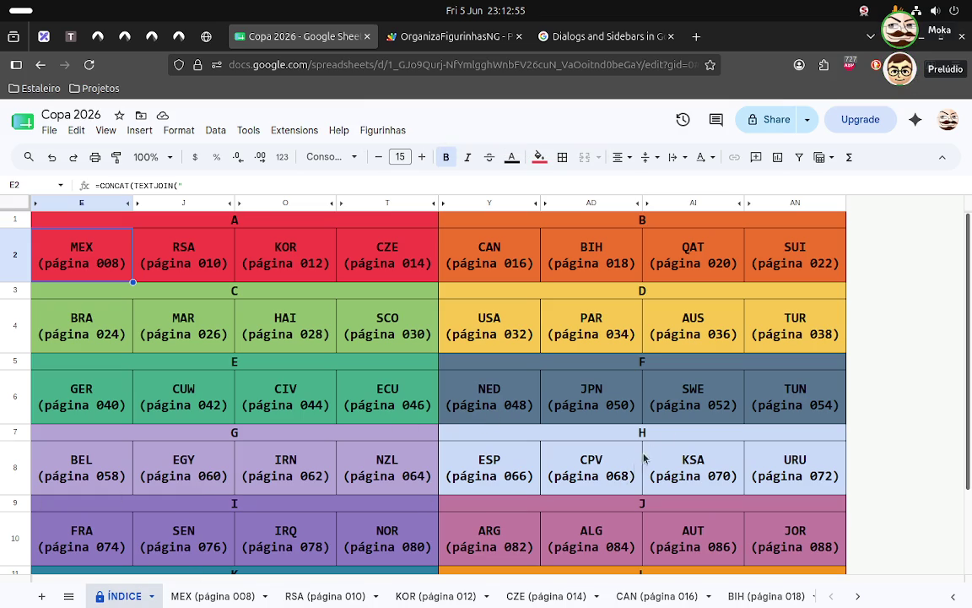
left_click(877, 407)
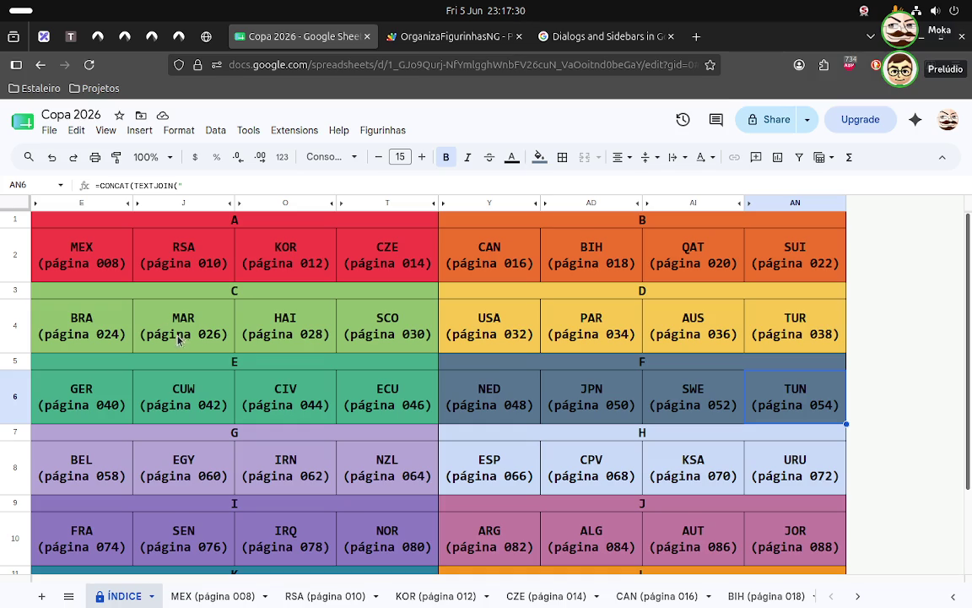
- Flip through the MEX, RSA, KOR and CZE team sheets, then return to ÍNDICE
left_click(224, 596)
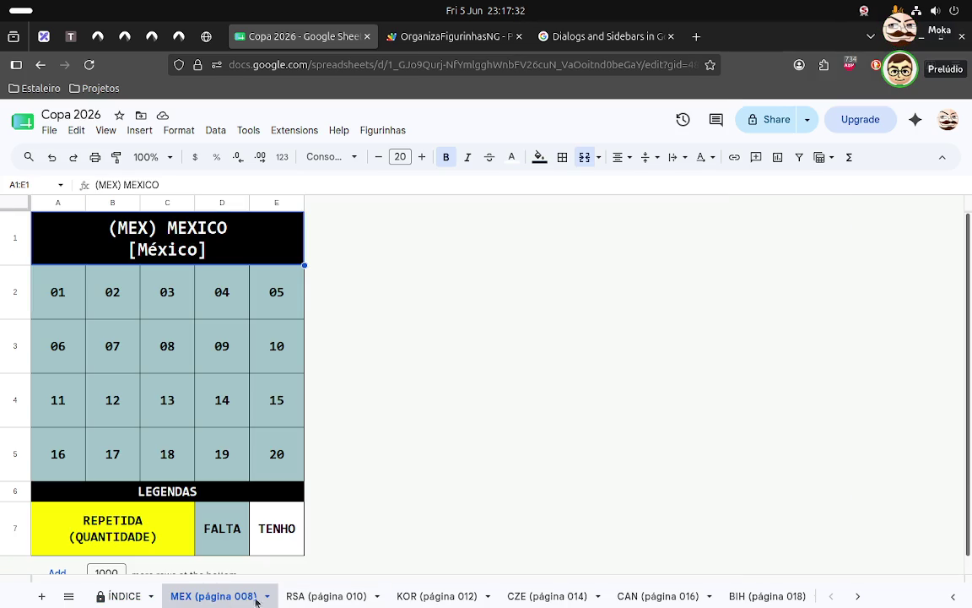
left_click(325, 596)
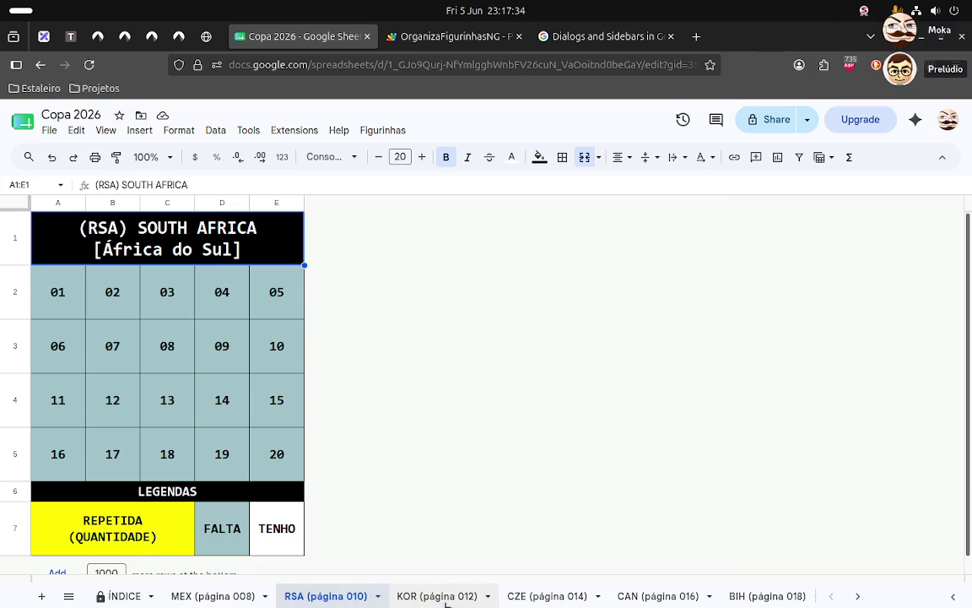
left_click(426, 596)
left_click(544, 595)
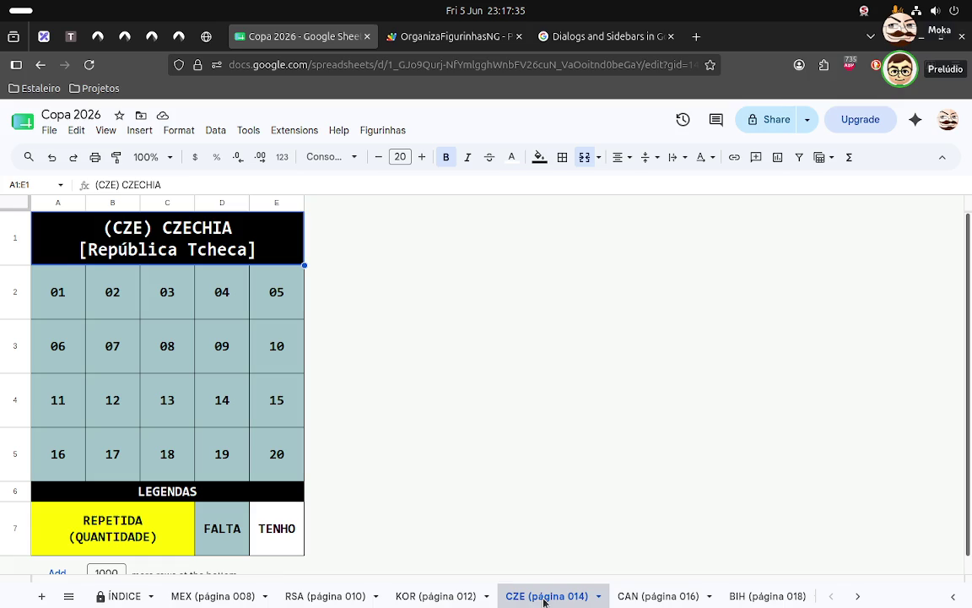
left_click(203, 595)
left_click(328, 598)
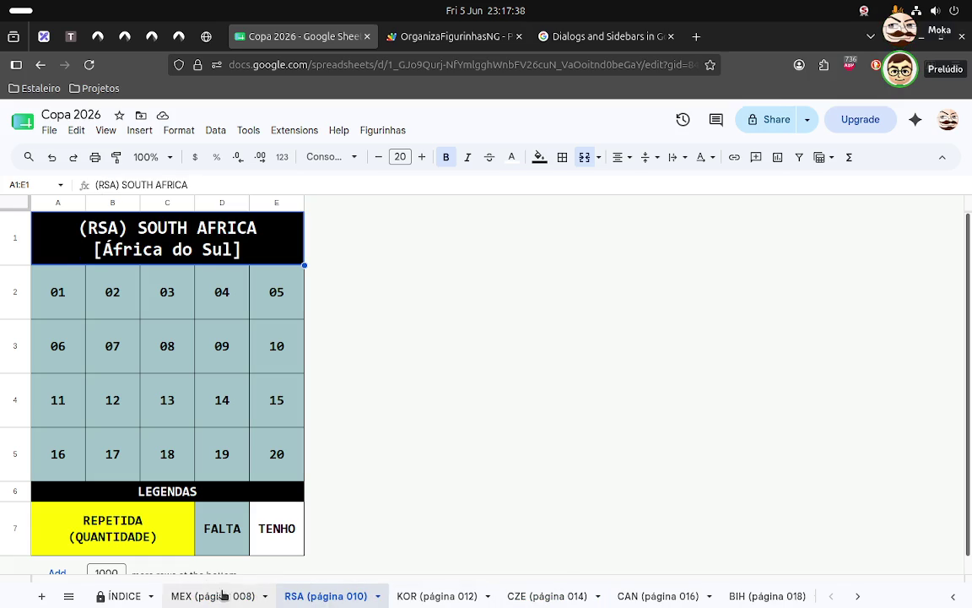
scroll(316, 495, "down", 1)
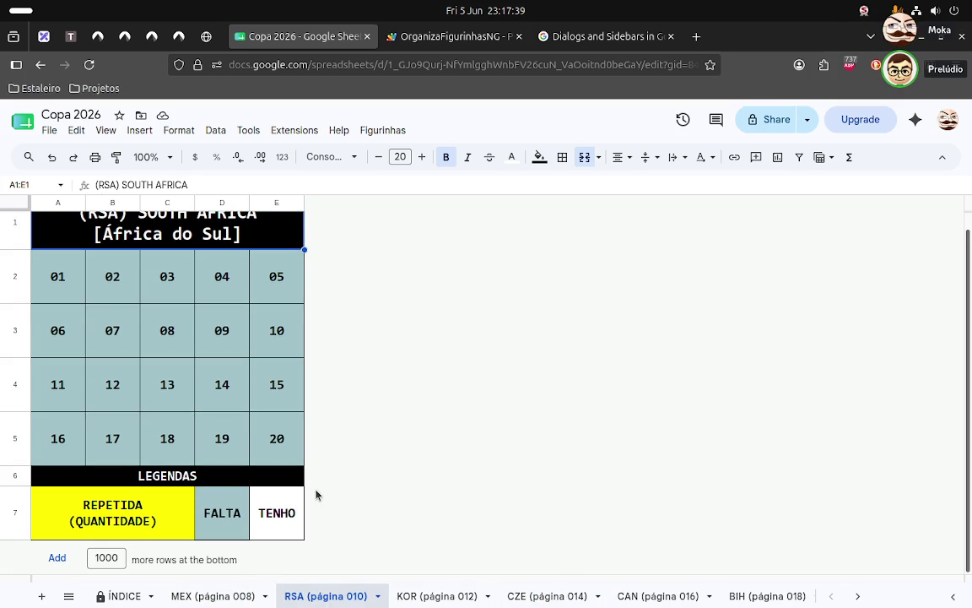
scroll(316, 494, "up", 1)
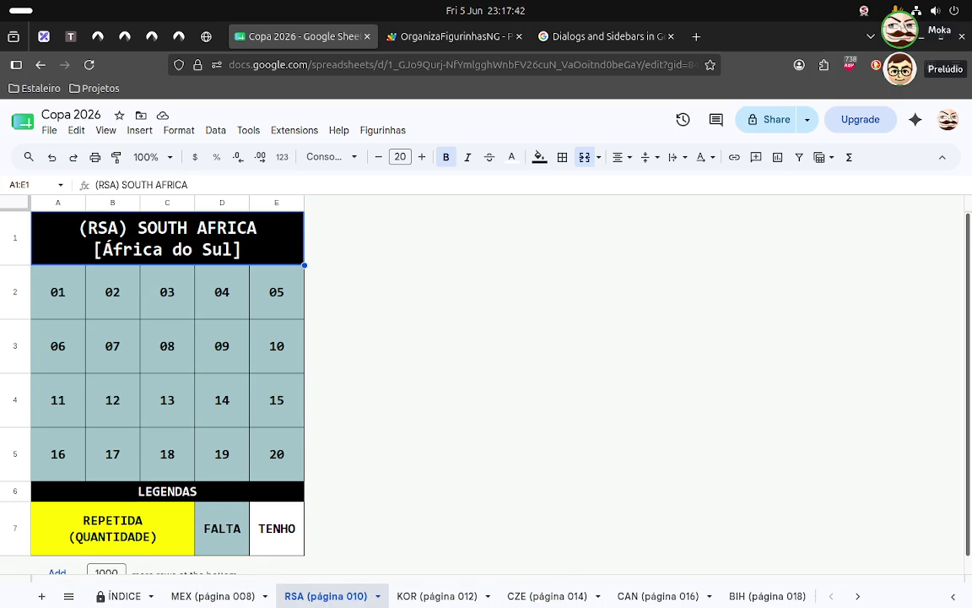
left_click(122, 596)
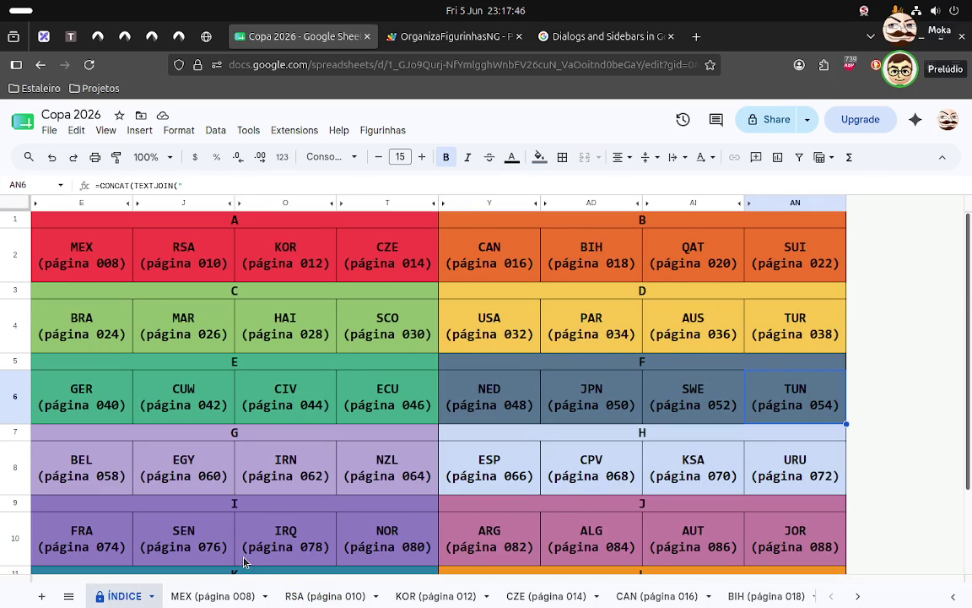
- Open CAN and BIH, inspecting BIH's TENHO/FALTA/REPETIDA legend, stickers 19 and 14, and header
scroll(319, 504, "down", 2)
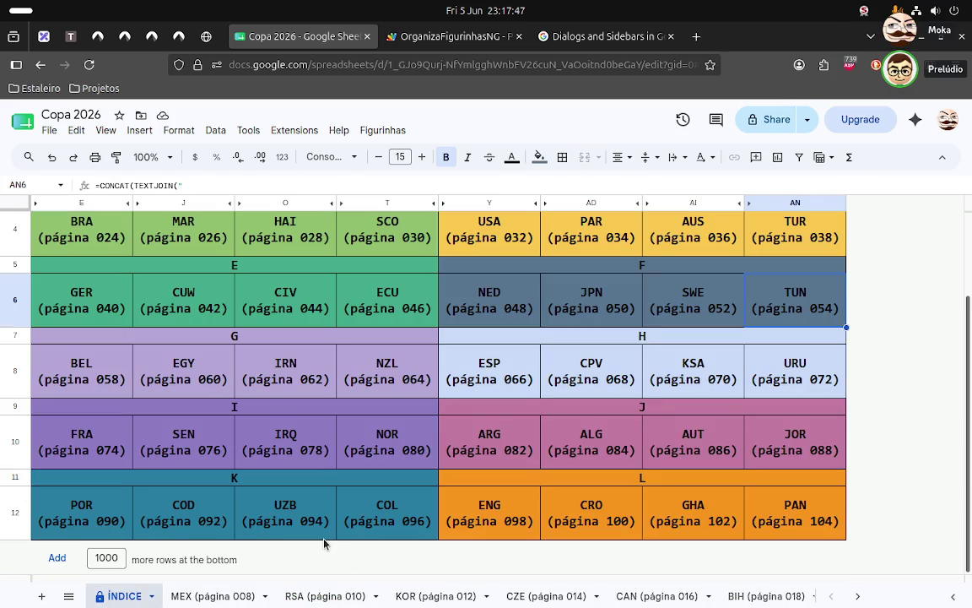
left_click(661, 596)
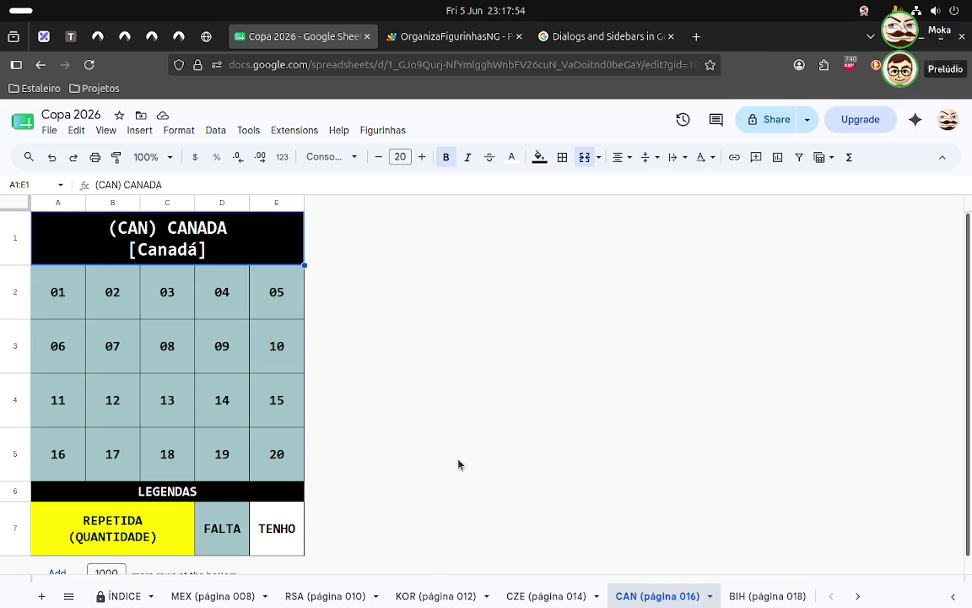
left_click(785, 596)
left_click(267, 526)
left_click(208, 526)
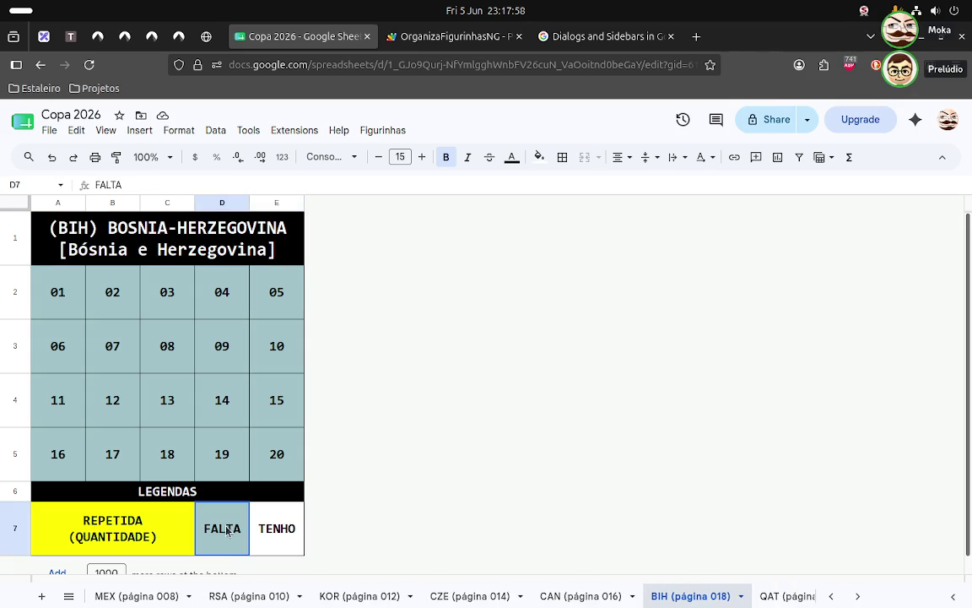
left_click(97, 531)
left_click(221, 460)
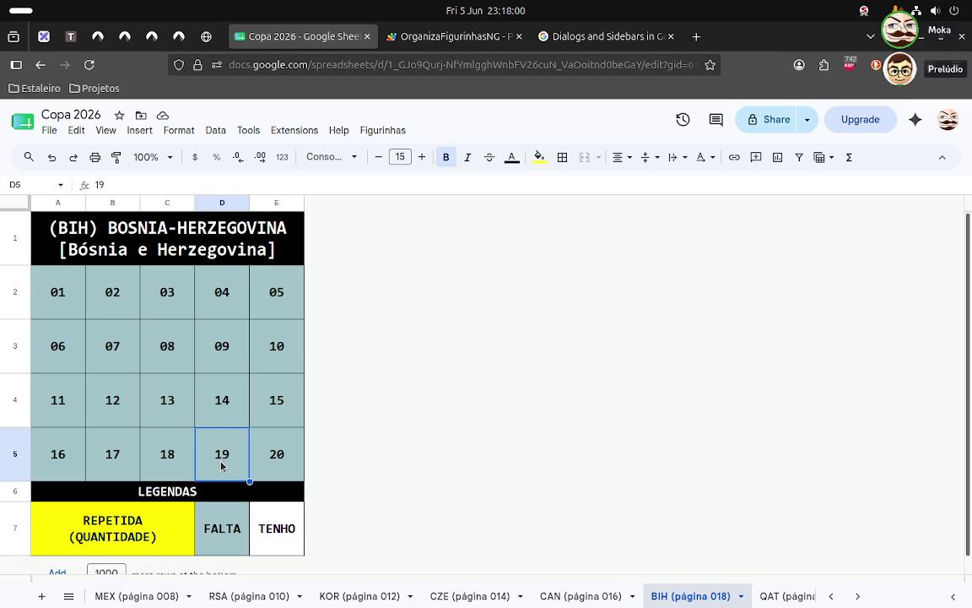
left_click(225, 399)
left_click(206, 228)
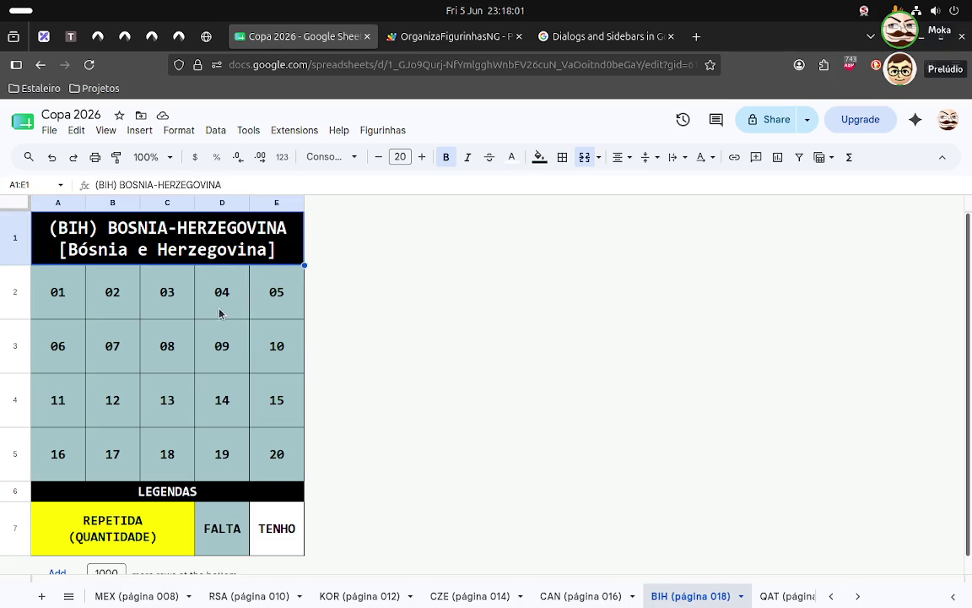
- Check the CZE, QAT and KOR sheets, then return to the top of ÍNDICE via the sheet list
left_click(469, 596)
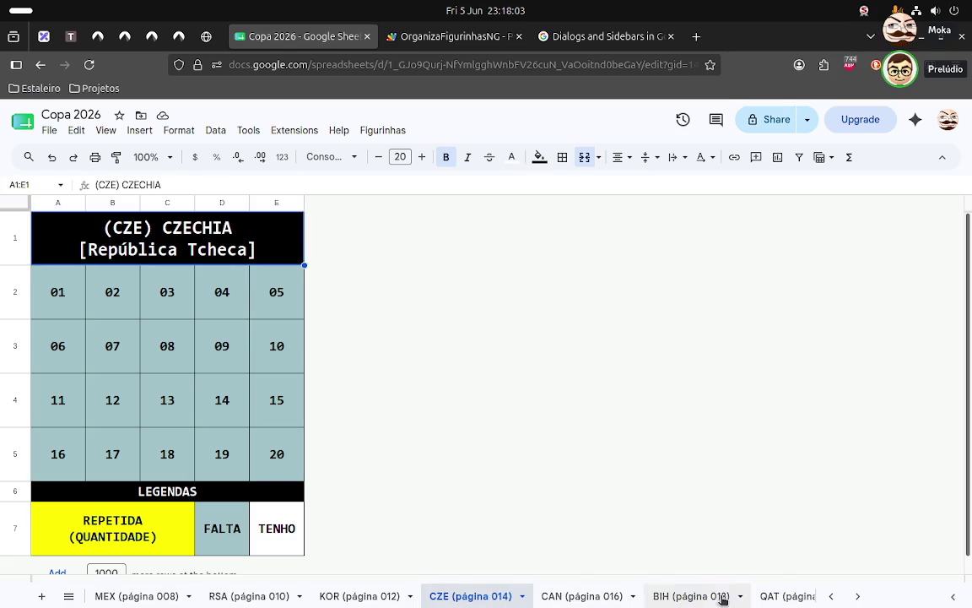
left_click(785, 596)
left_click(266, 596)
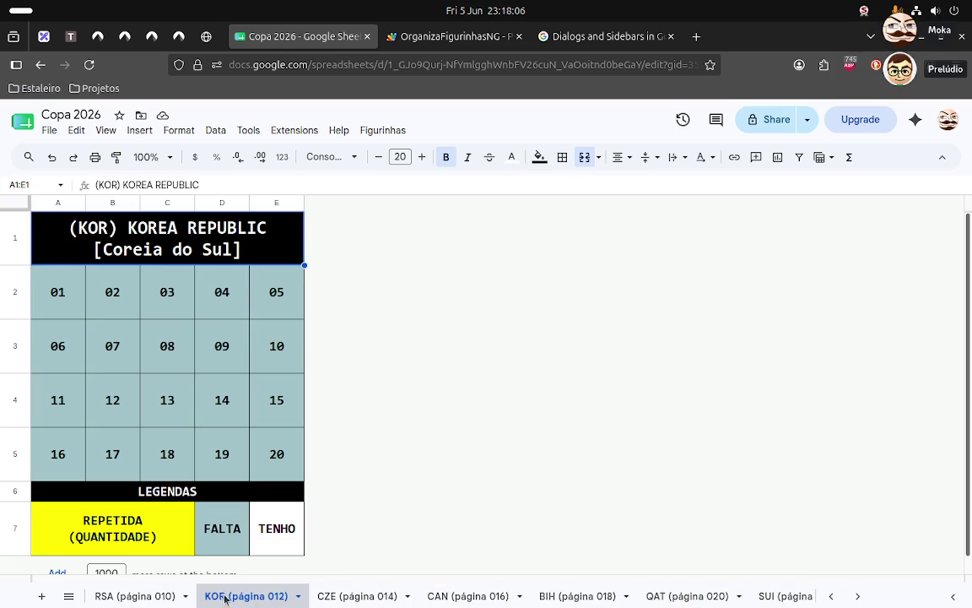
left_click(71, 595)
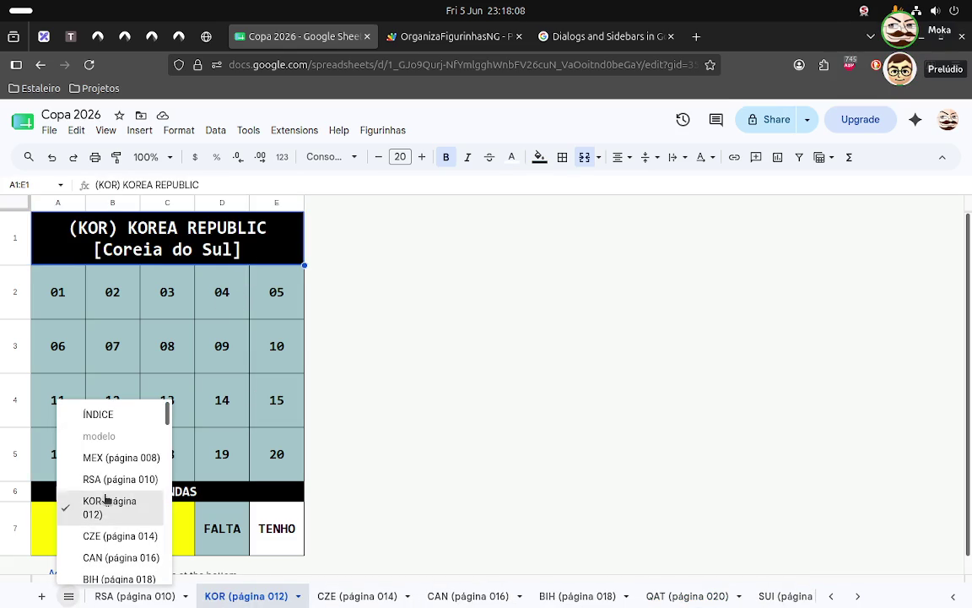
left_click(98, 414)
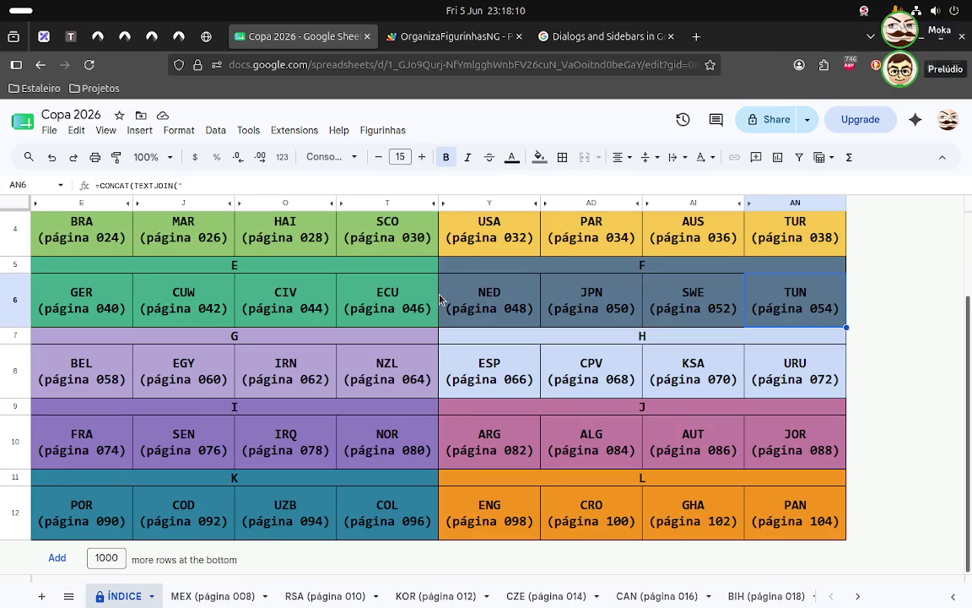
scroll(313, 304, "up", 2)
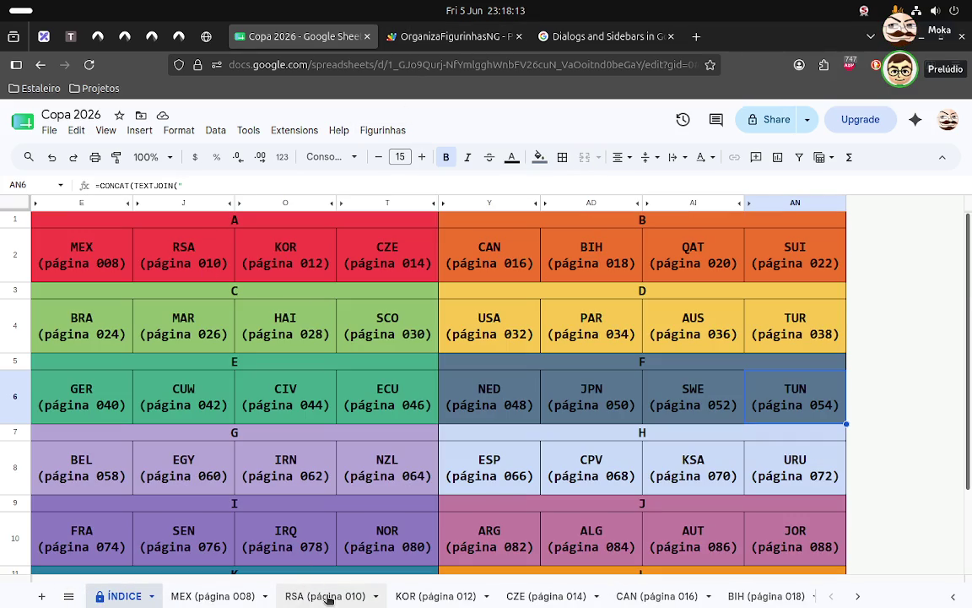
- Switch to the script project and skim the Dialogs and Sidebars documentation page
left_click(448, 36)
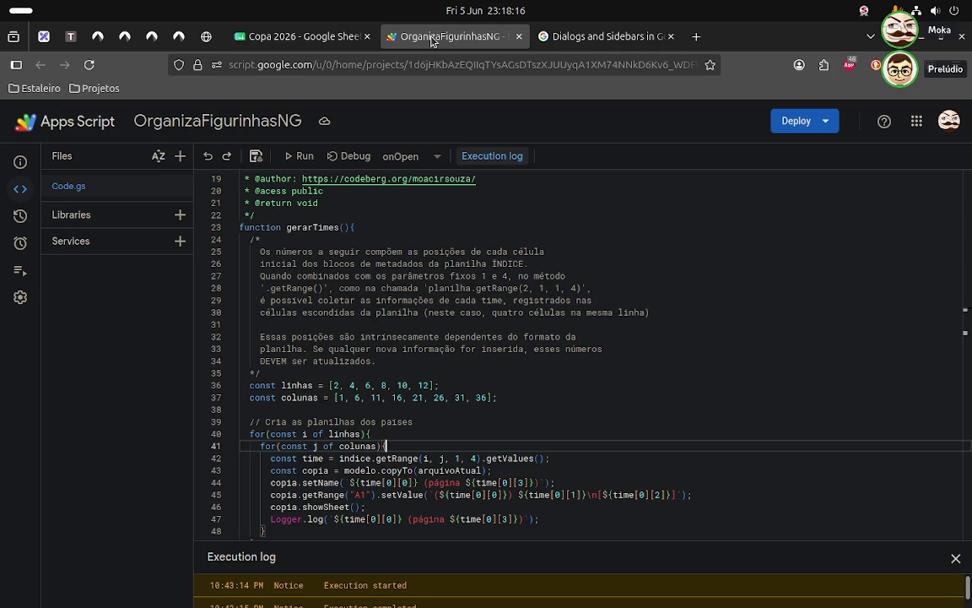
left_click(649, 38)
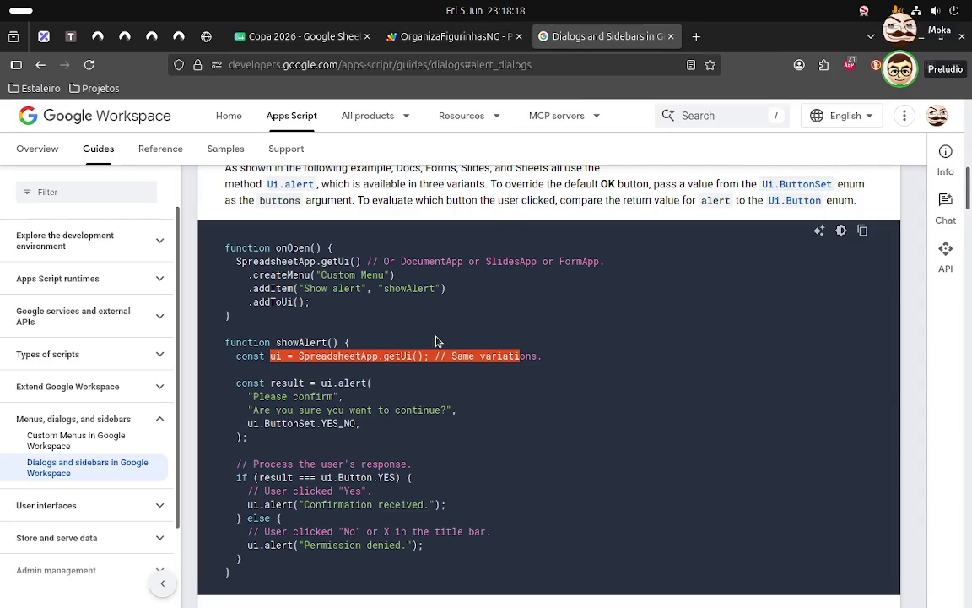
scroll(437, 339, "up", 5)
scroll(437, 341, "up", 3)
scroll(436, 340, "down", 1)
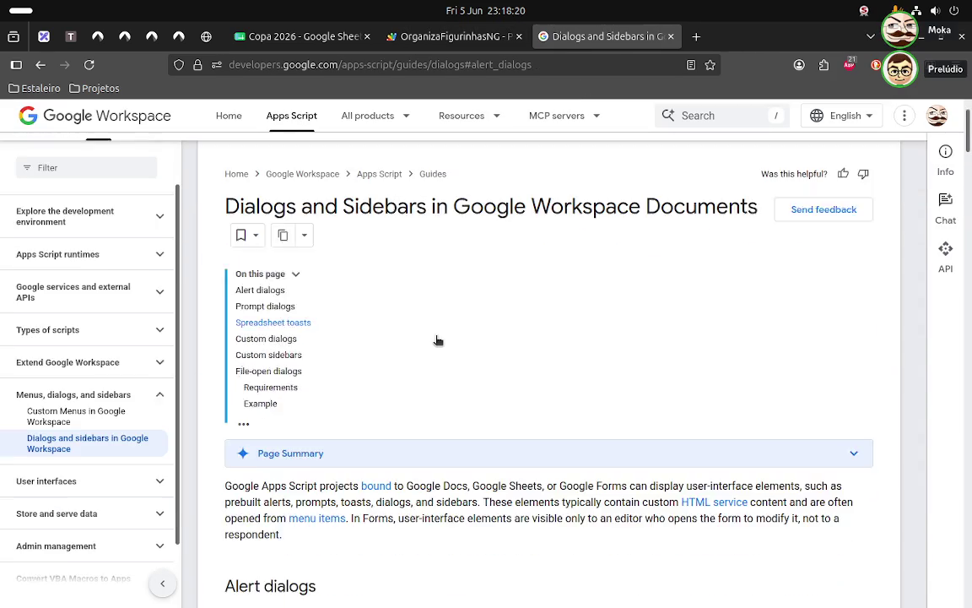
scroll(436, 340, "down", 2)
scroll(436, 341, "down", 1)
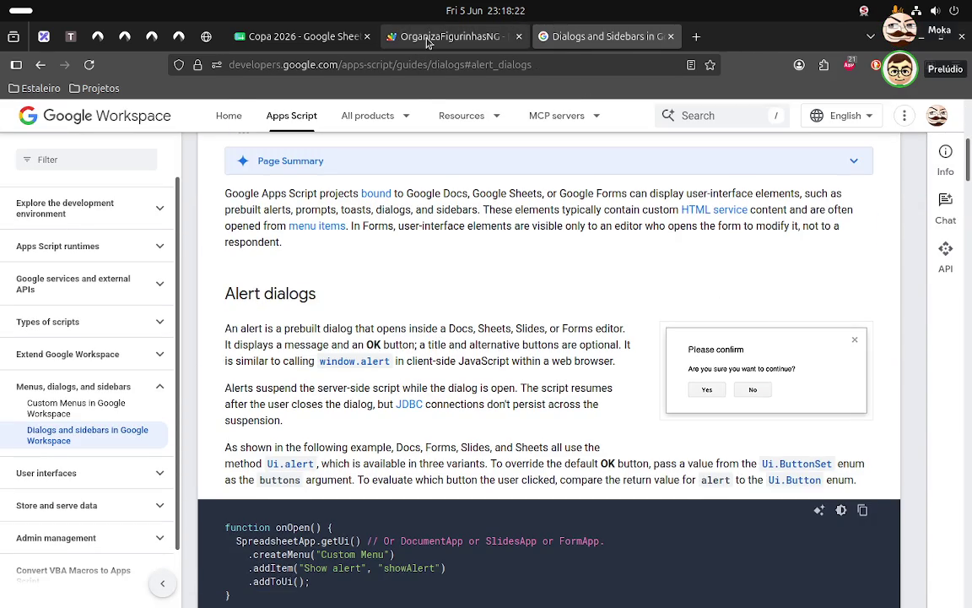
- In Code.gs, remove the commented-out lines 52–54 that follow gerarTimes
left_click(387, 37)
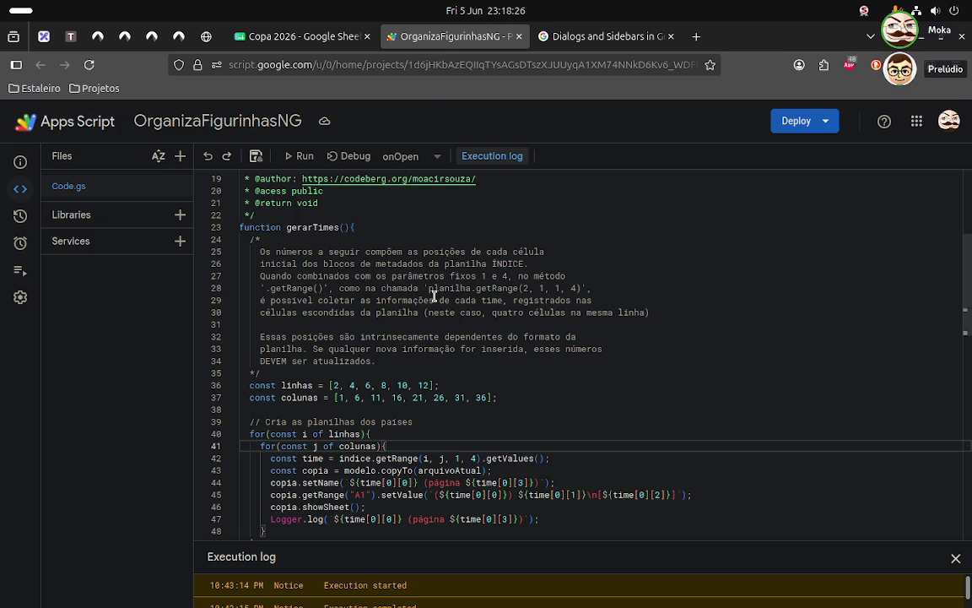
scroll(434, 297, "down", 1)
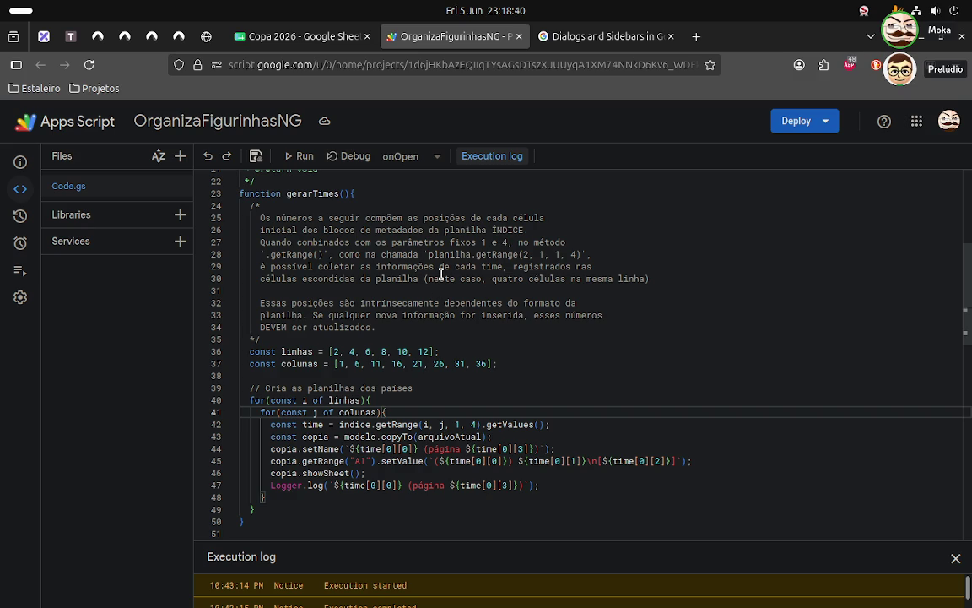
scroll(582, 444, "down", 3)
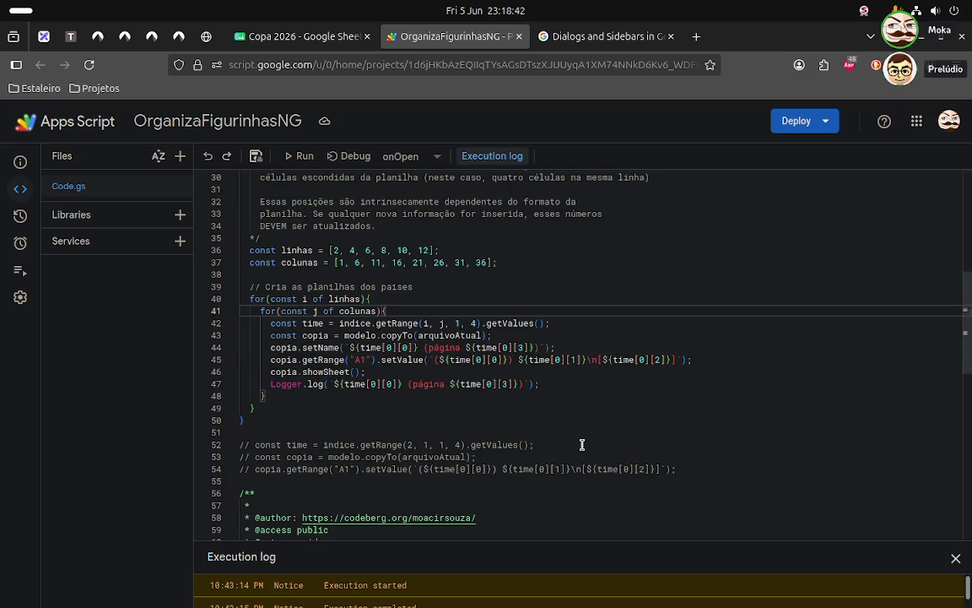
scroll(581, 444, "down", 2)
scroll(581, 444, "down", 1)
left_click(336, 368)
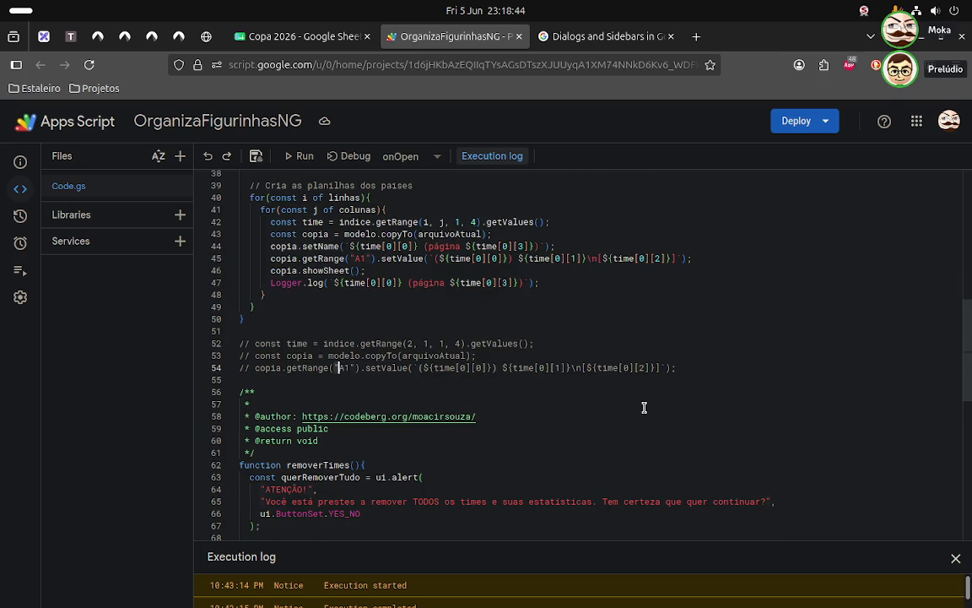
key("End")
key("shift+Up")
key("shift+Up")
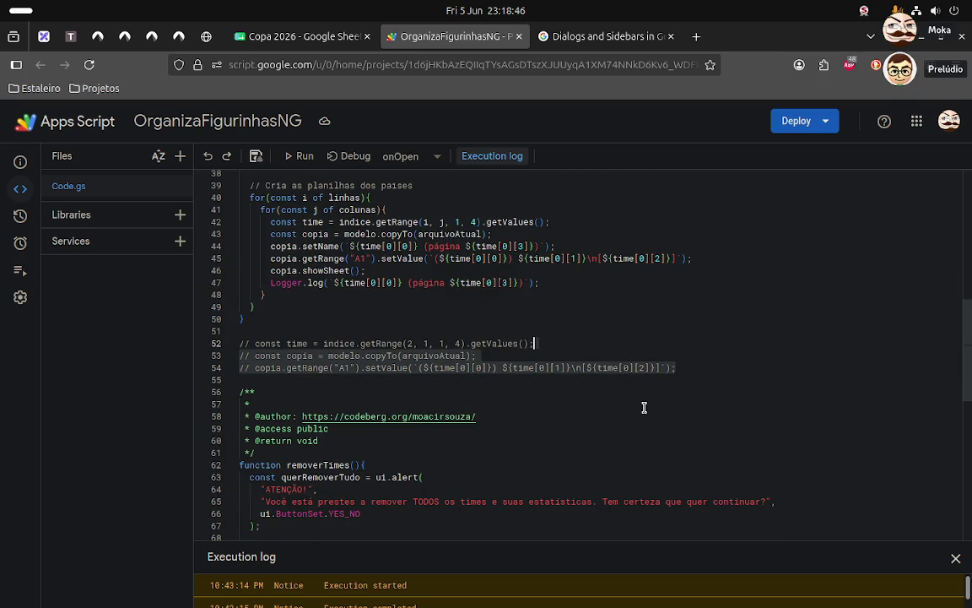
key("ctrl+shift+k")
key("ctrl+shift+k")
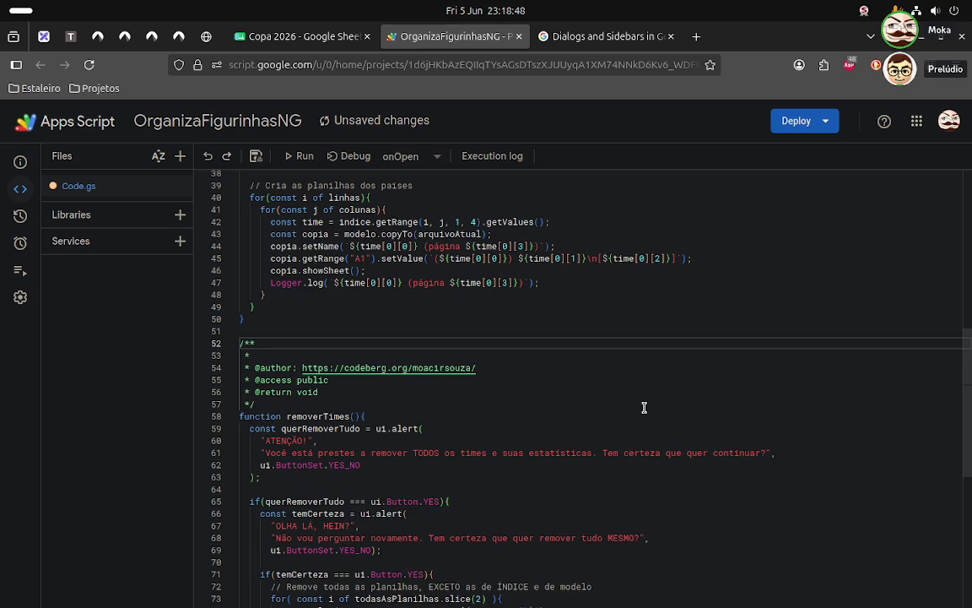
- Switch back to the Copa 2026 spreadsheet tab showing the ÍNDICE grid
left_click(294, 37)
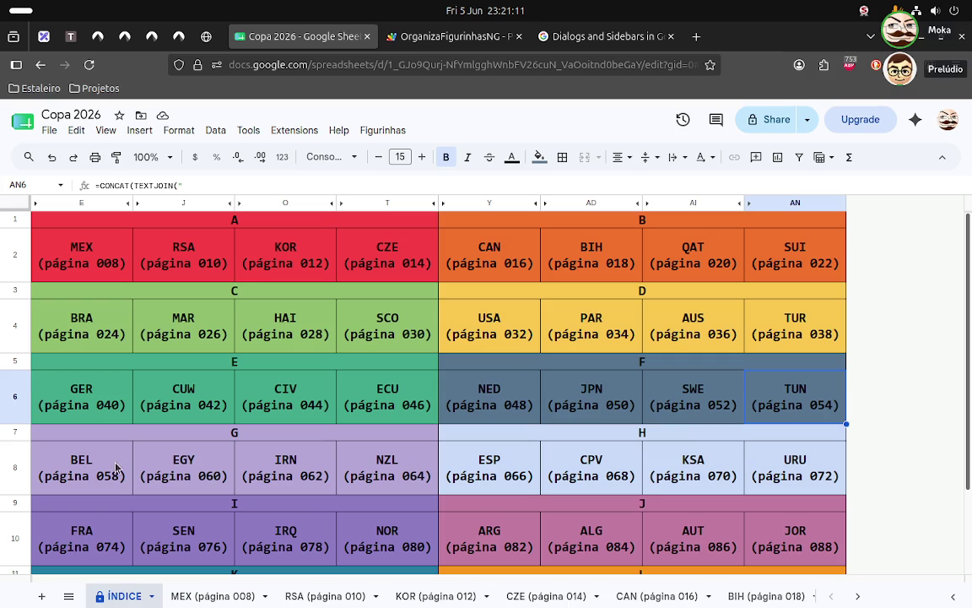
- Resize rows 2 and 4 of the ÍNDICE grid to 60 pixels tall
left_click(14, 253)
right_click(17, 253)
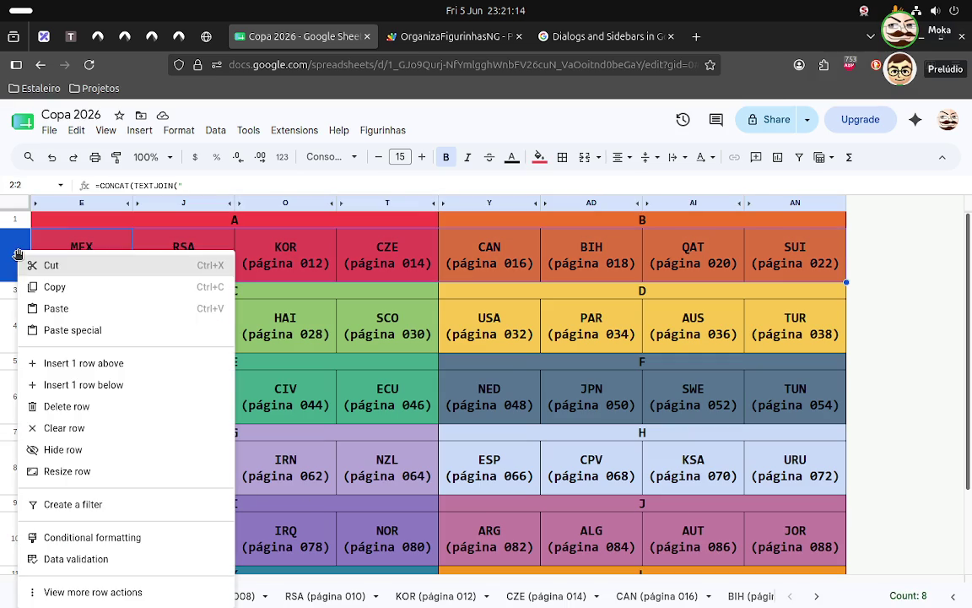
left_click(72, 470)
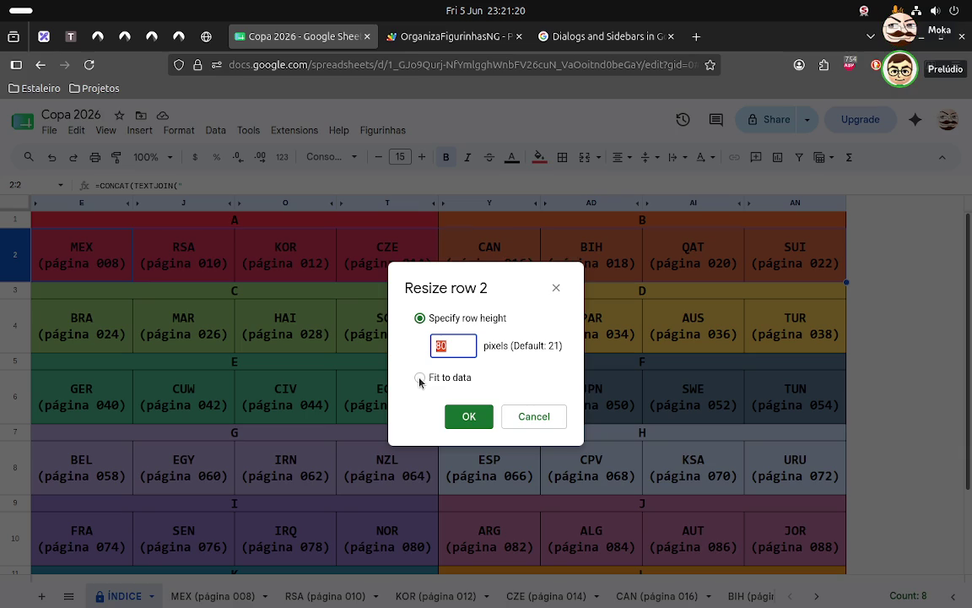
type("60")
key("Return")
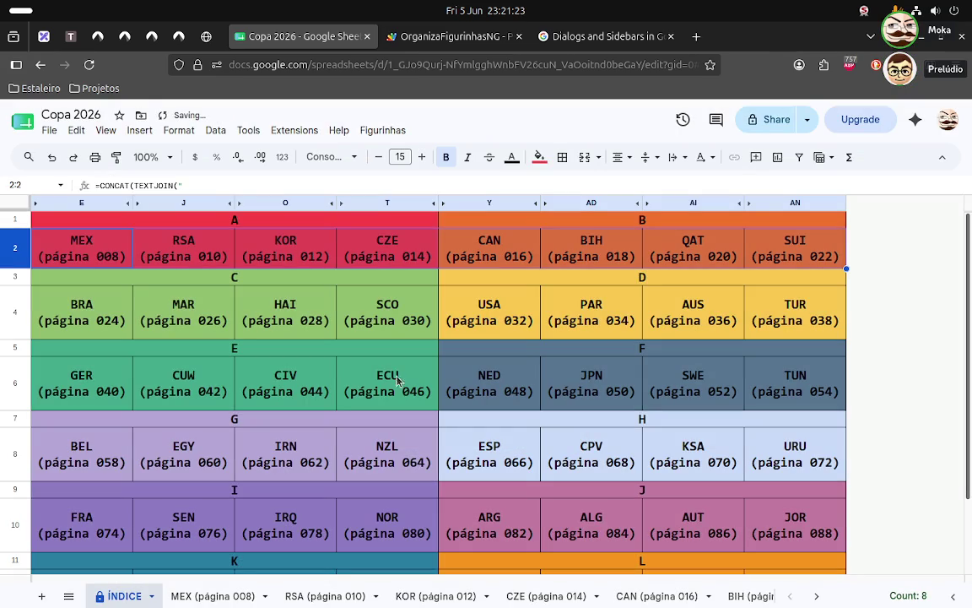
left_click(20, 288)
scroll(196, 460, "down", 2)
scroll(223, 504, "up", 2)
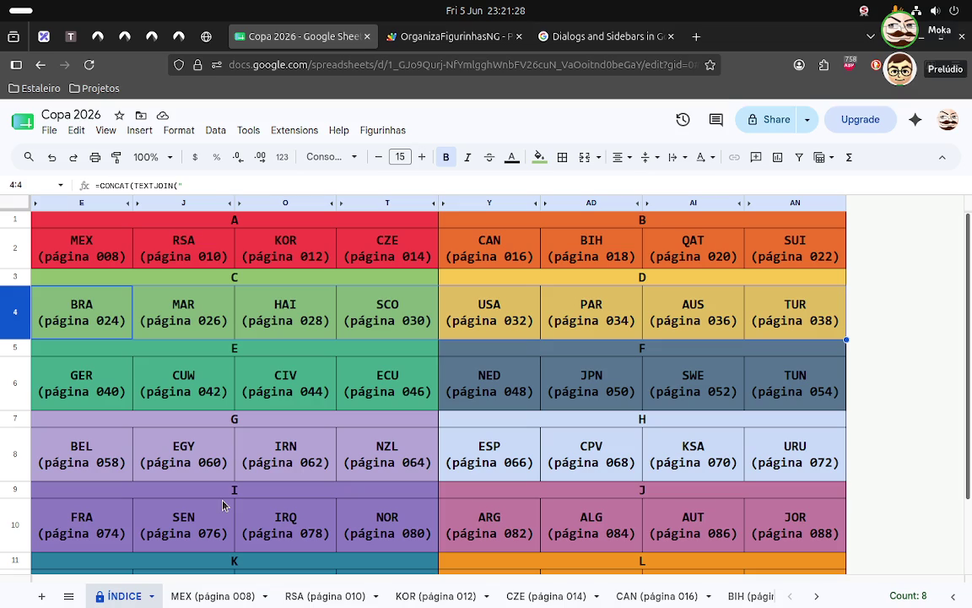
right_click(15, 310)
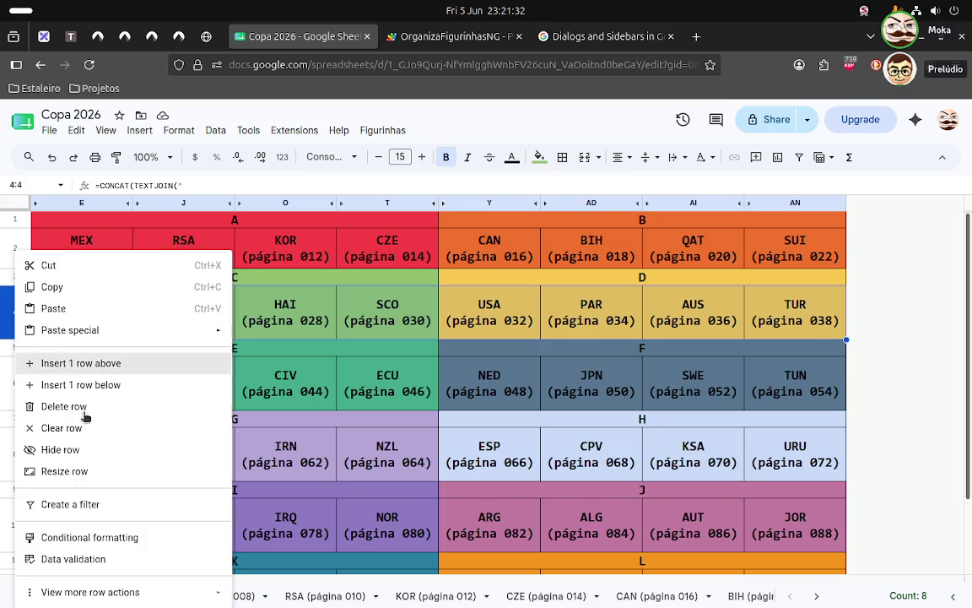
left_click(97, 477)
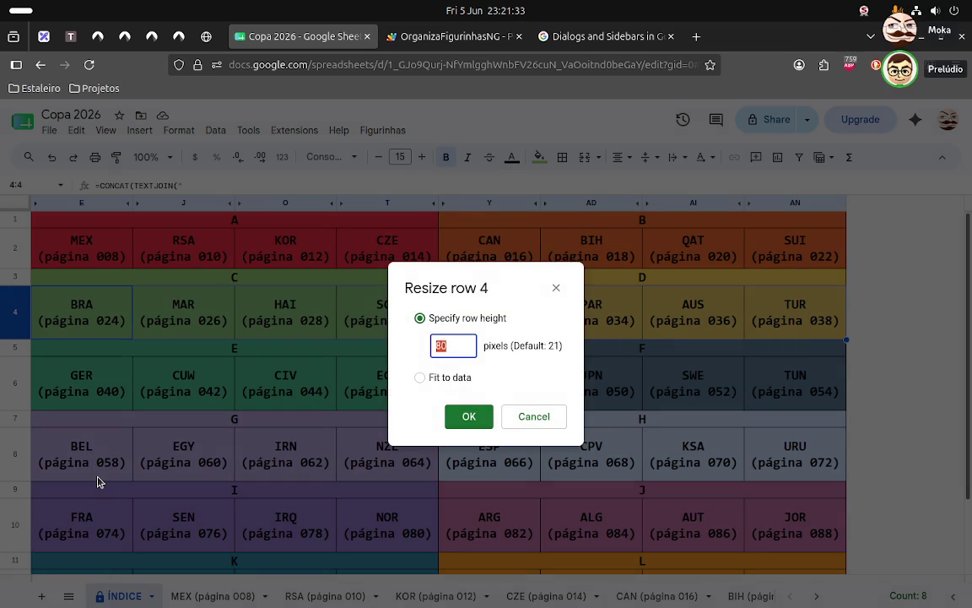
type("60")
key("Return")
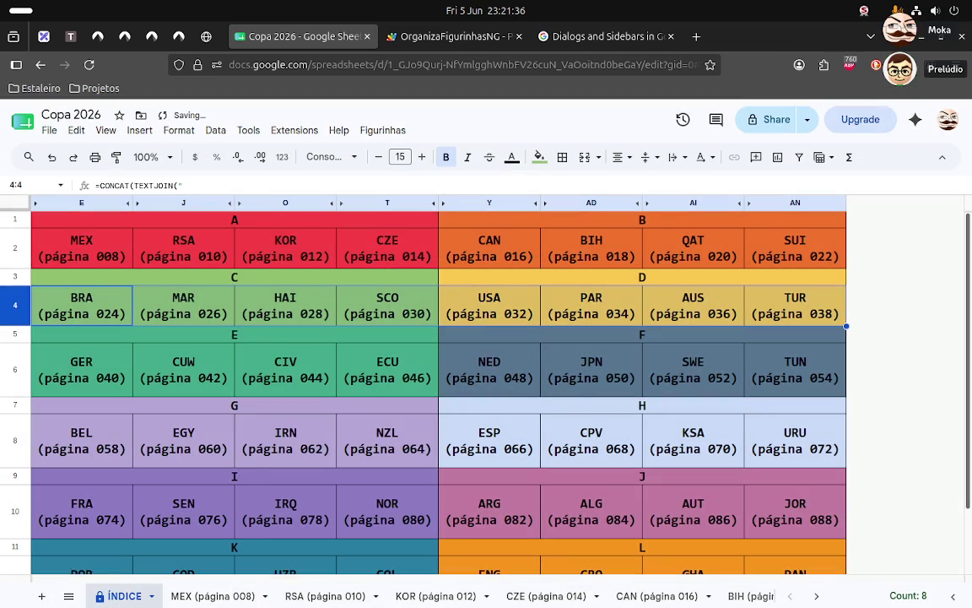
- Resize rows 6, 8 and 10 to 60 pixels as well
left_click(21, 376)
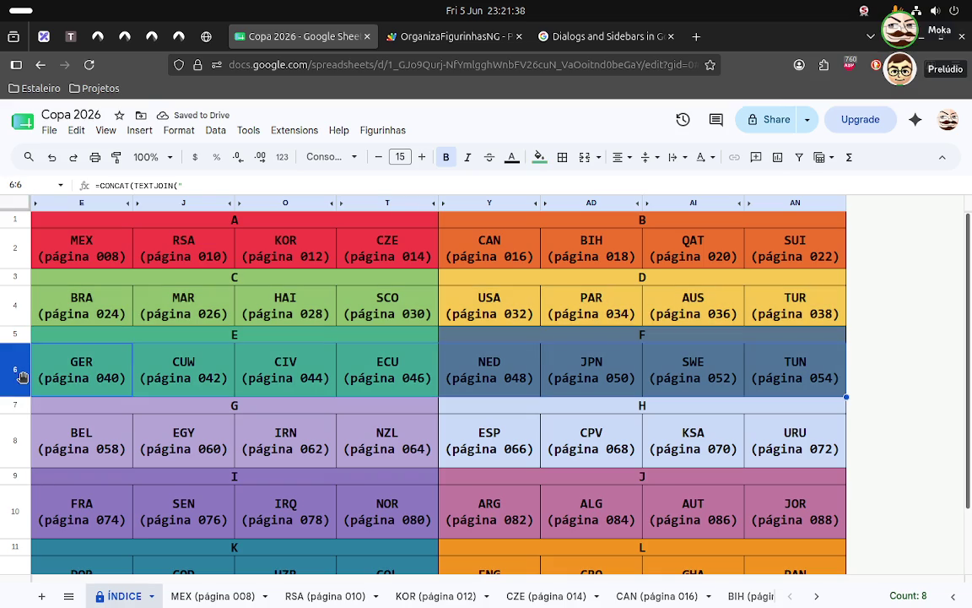
right_click(21, 377)
left_click(81, 469)
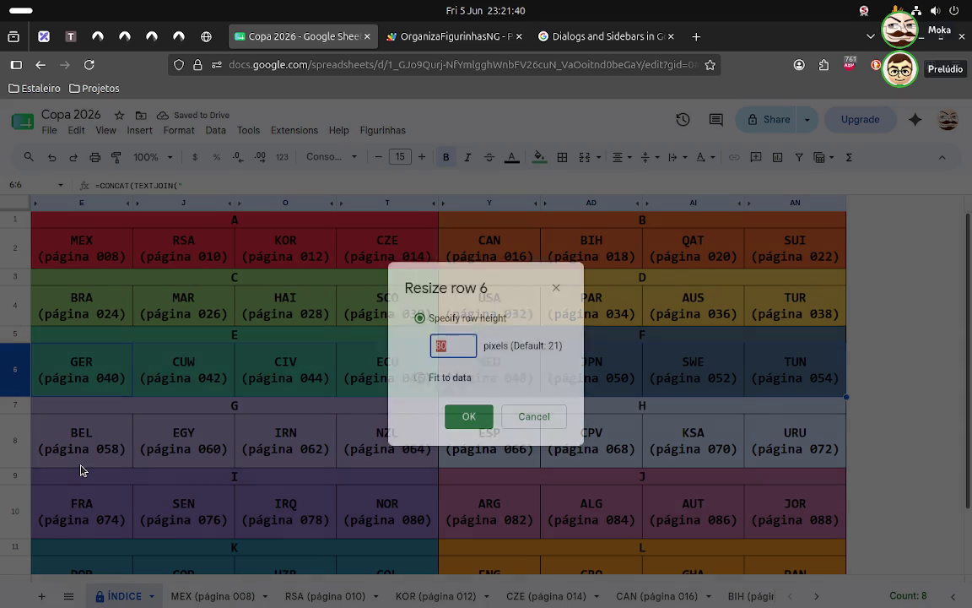
type("60")
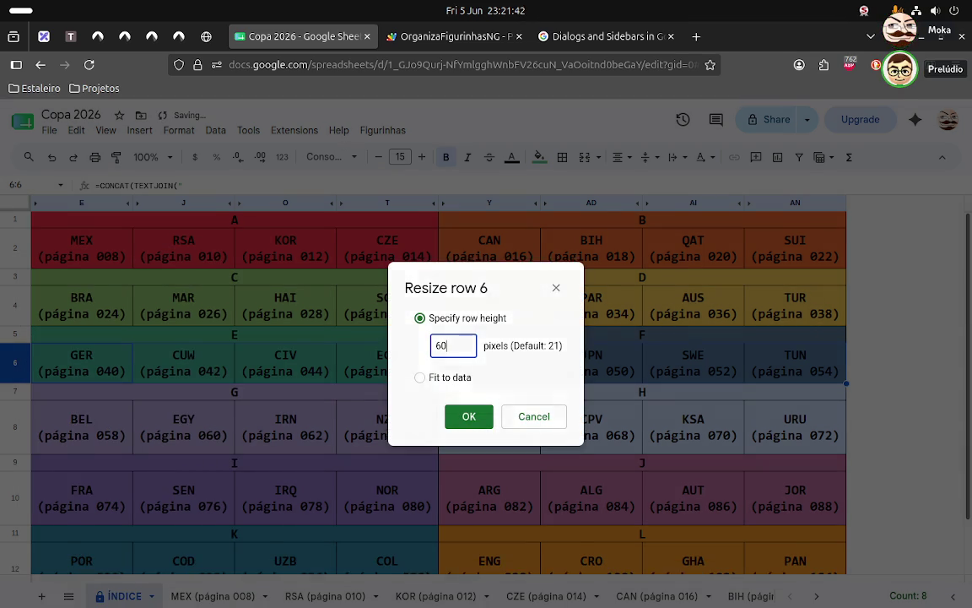
key("Return")
left_click(20, 426)
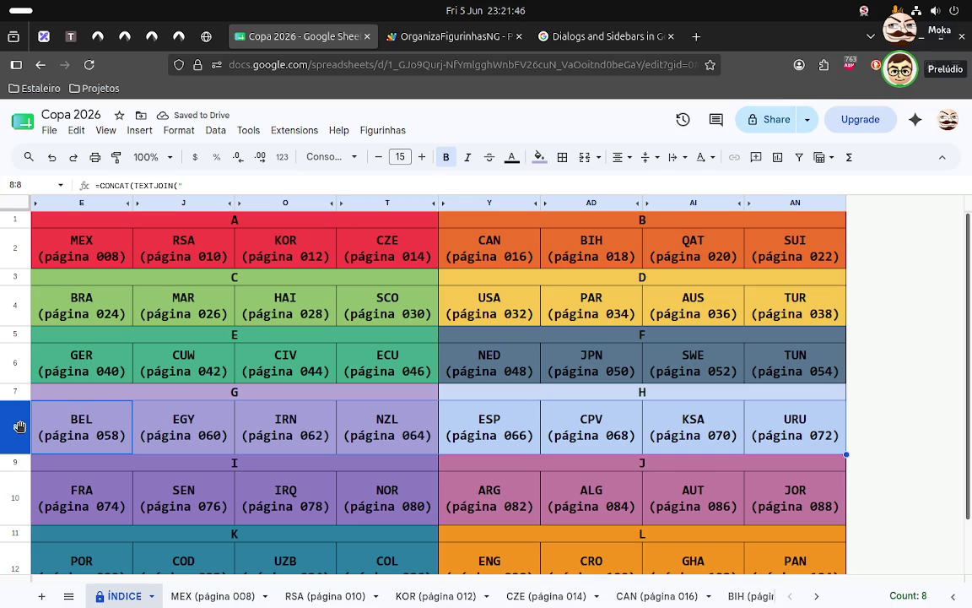
right_click(19, 427)
left_click(57, 469)
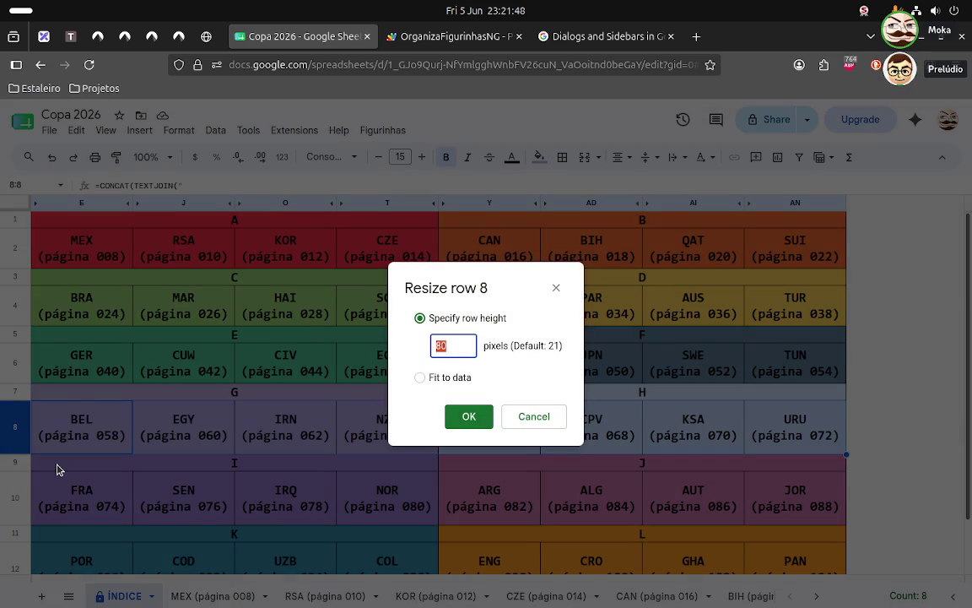
type("60")
key("Return")
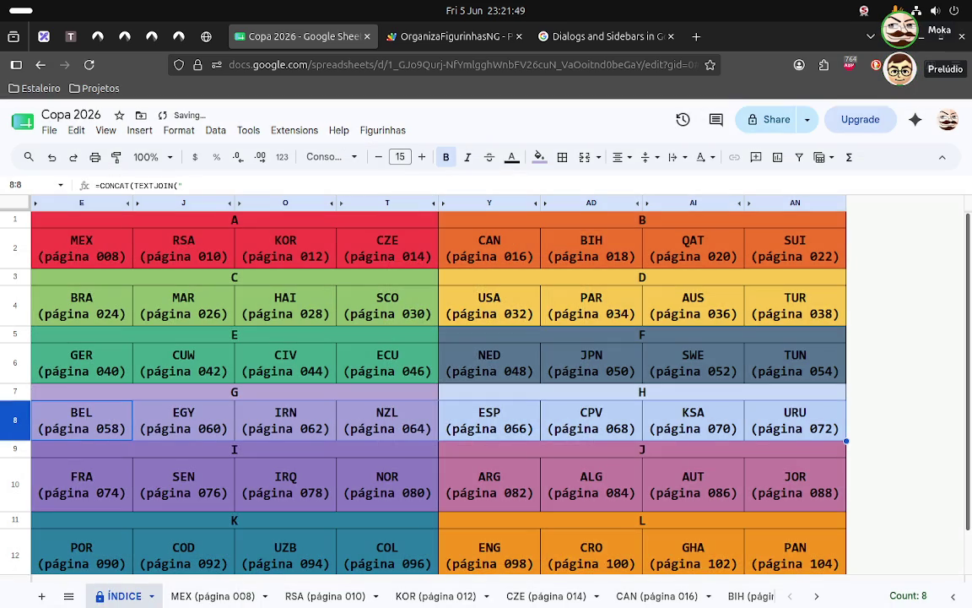
left_click(15, 485)
right_click(15, 485)
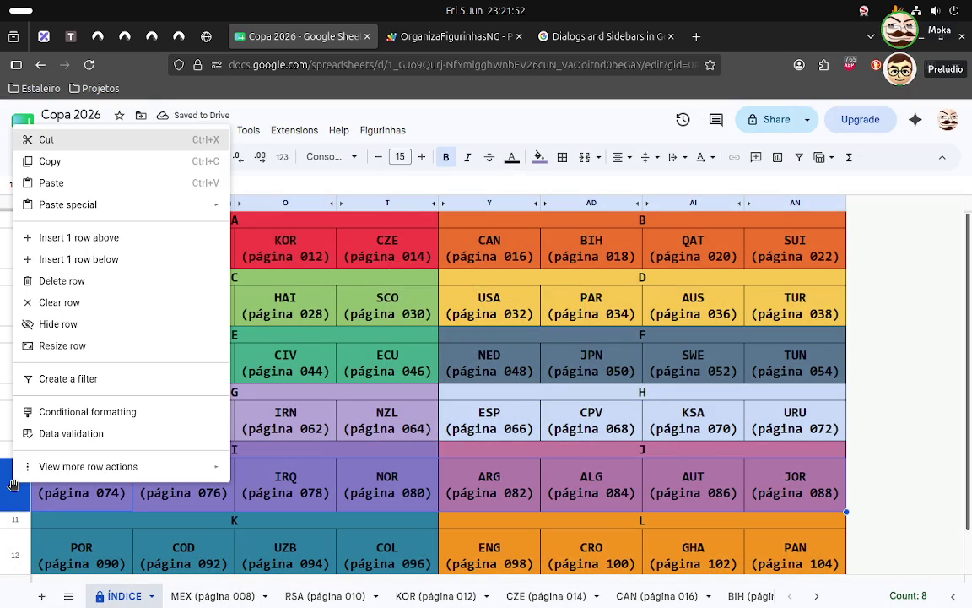
left_click(87, 348)
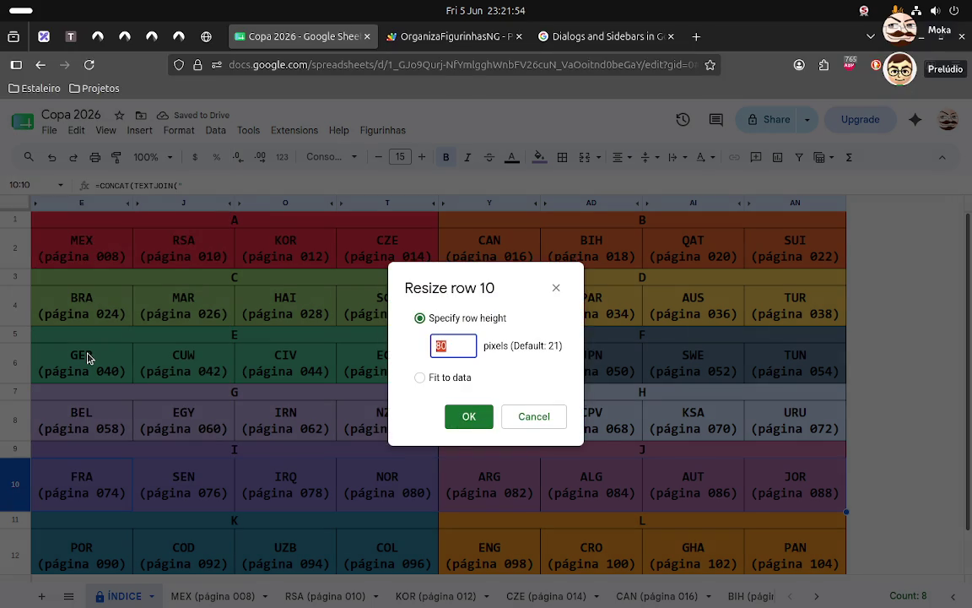
type("60")
key("Return")
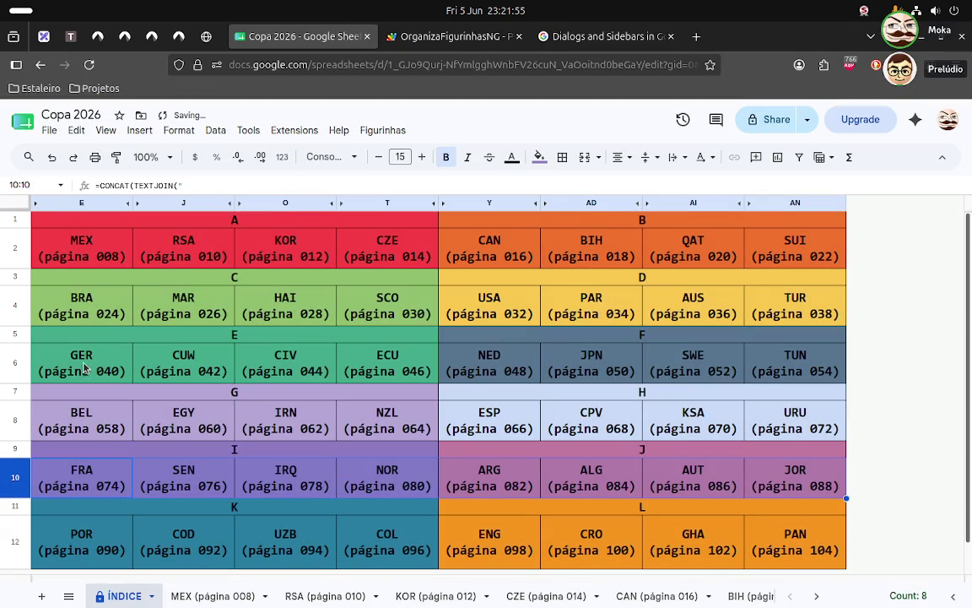
- Set row 12 to 40 pixels, then inspect the URU (AN8) and ECU (T6) cells
left_click(14, 536)
right_click(15, 535)
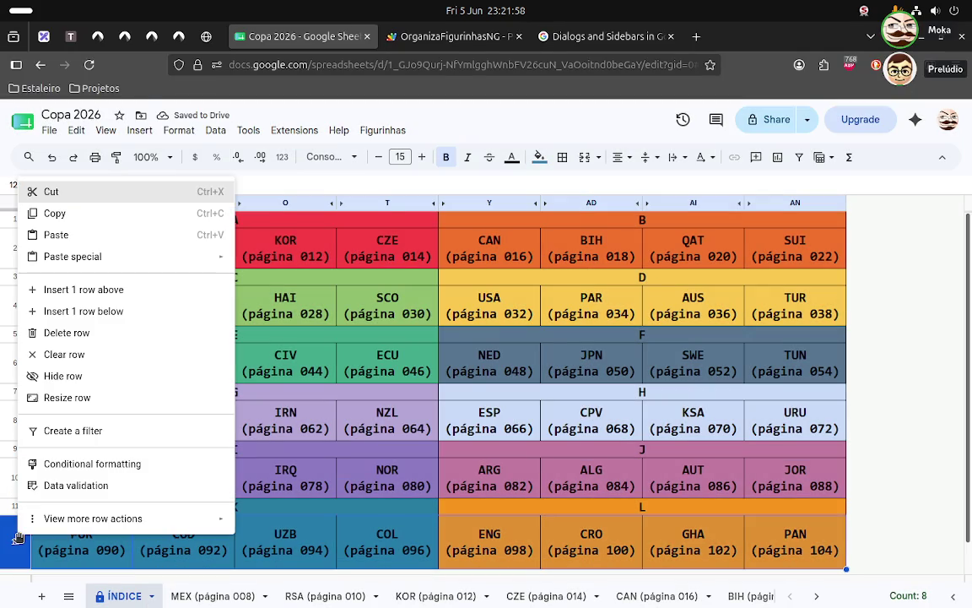
left_click(67, 397)
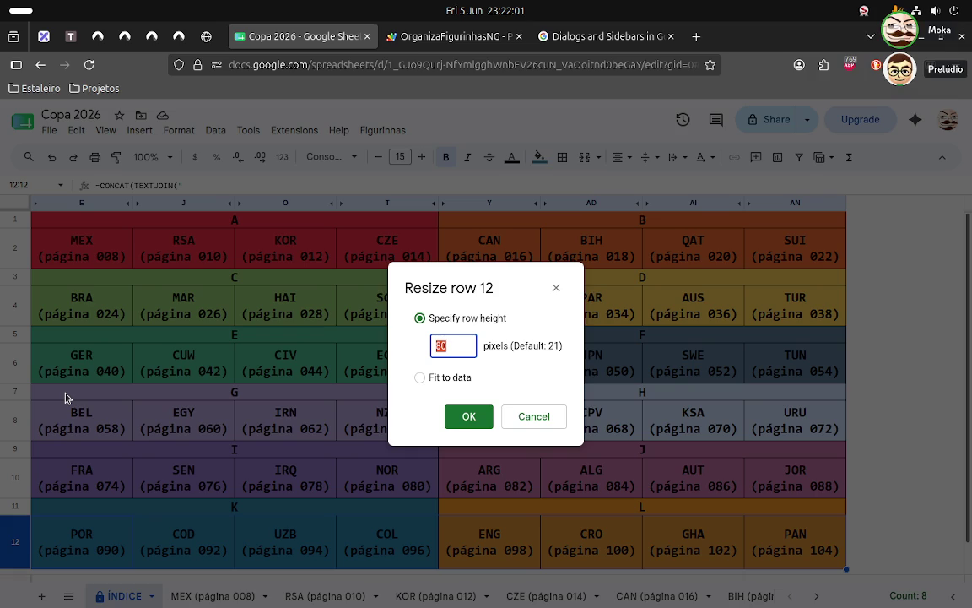
type("40")
key("Return")
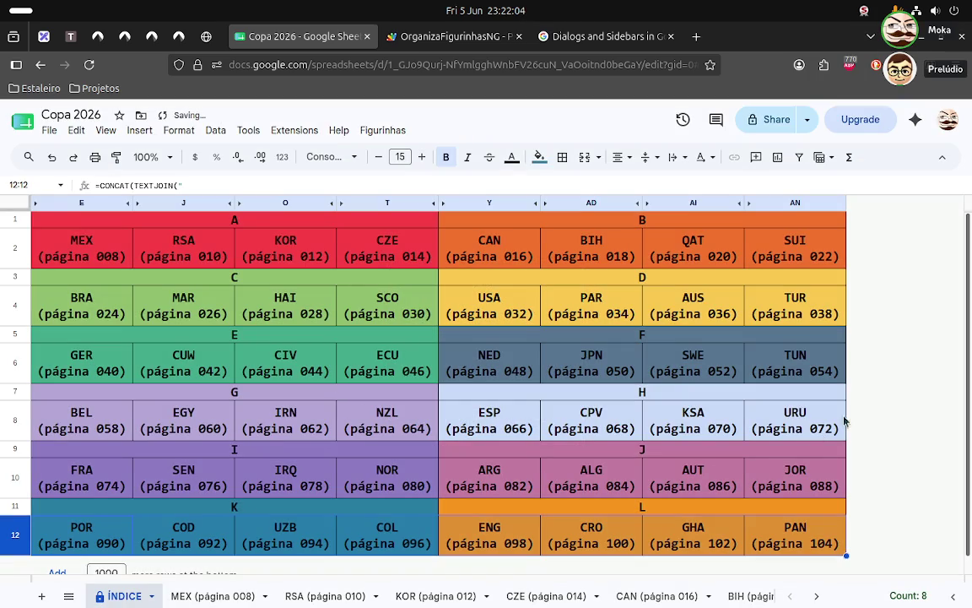
left_click(794, 421)
scroll(930, 401, "down", 1)
scroll(930, 400, "up", 1)
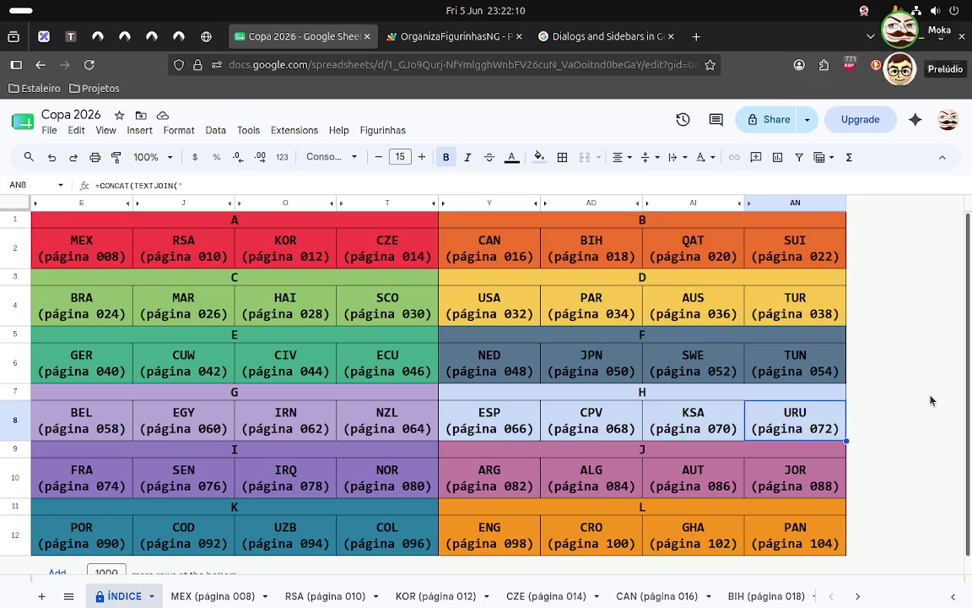
key("Up")
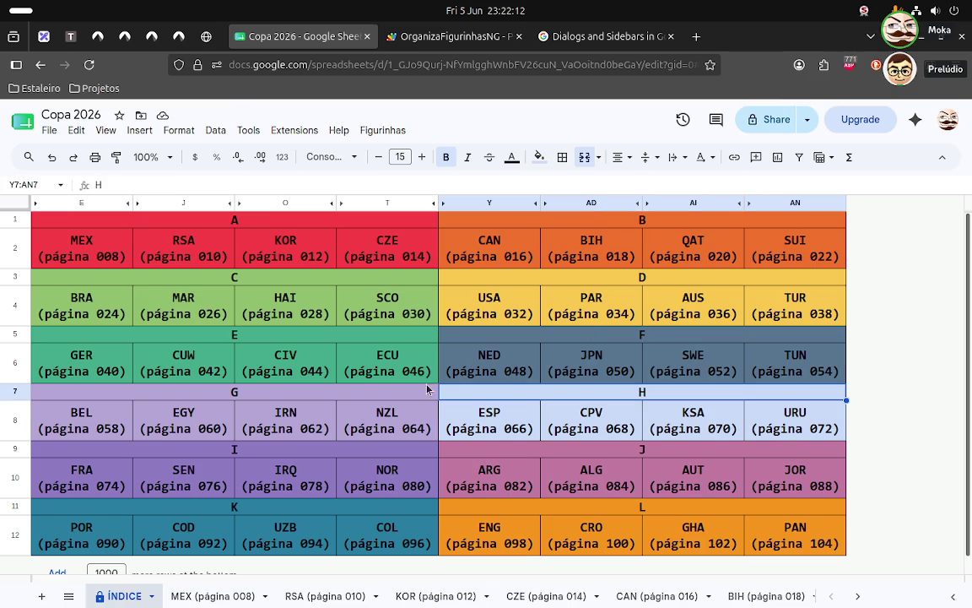
left_click(390, 359)
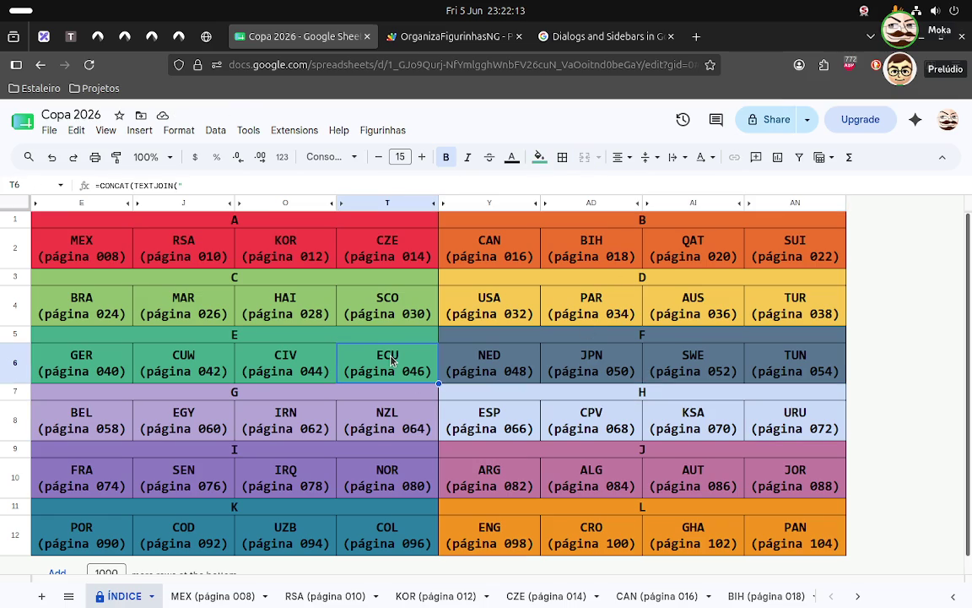
left_click(216, 595)
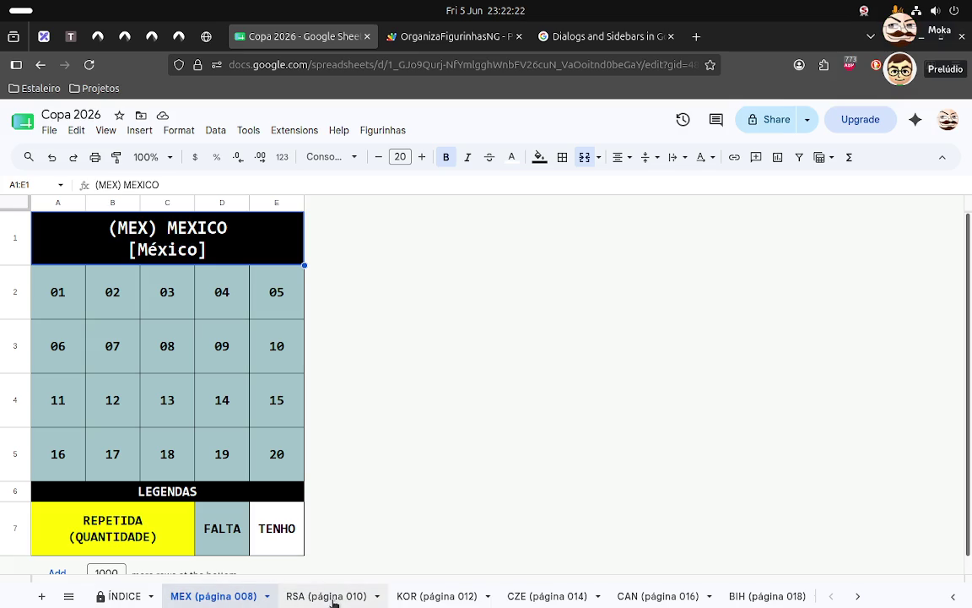
left_click(131, 597)
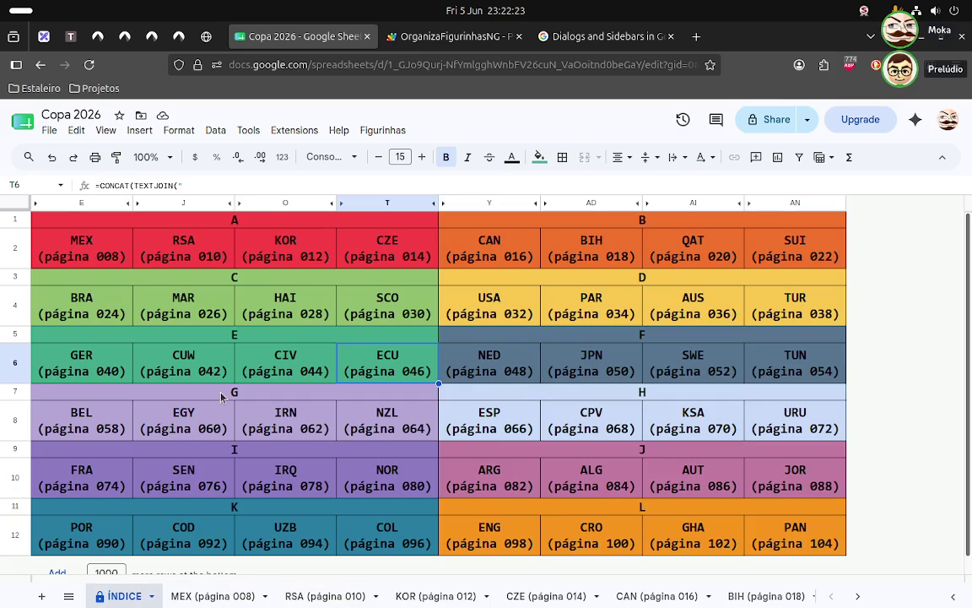
left_click(95, 255)
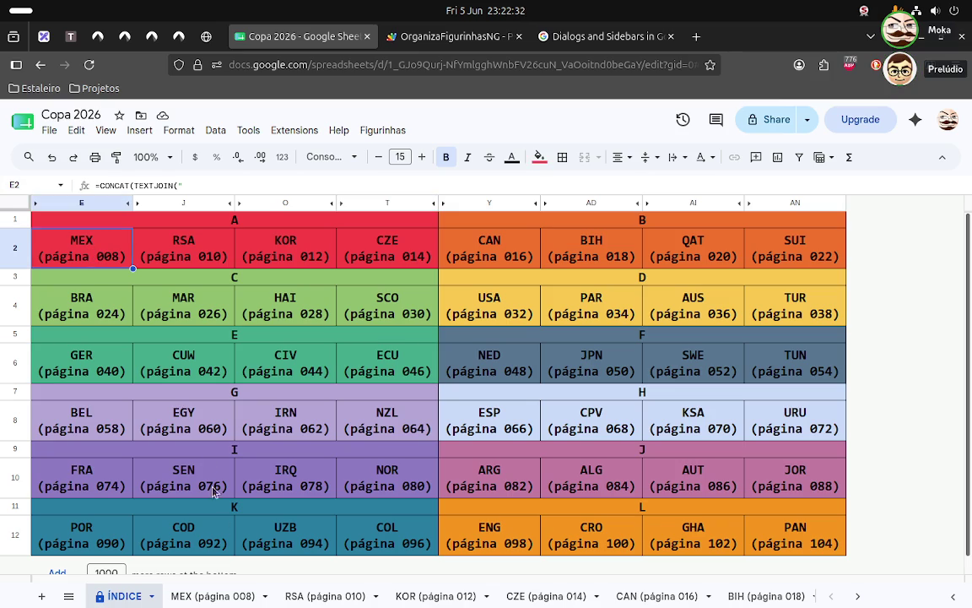
left_click(219, 598)
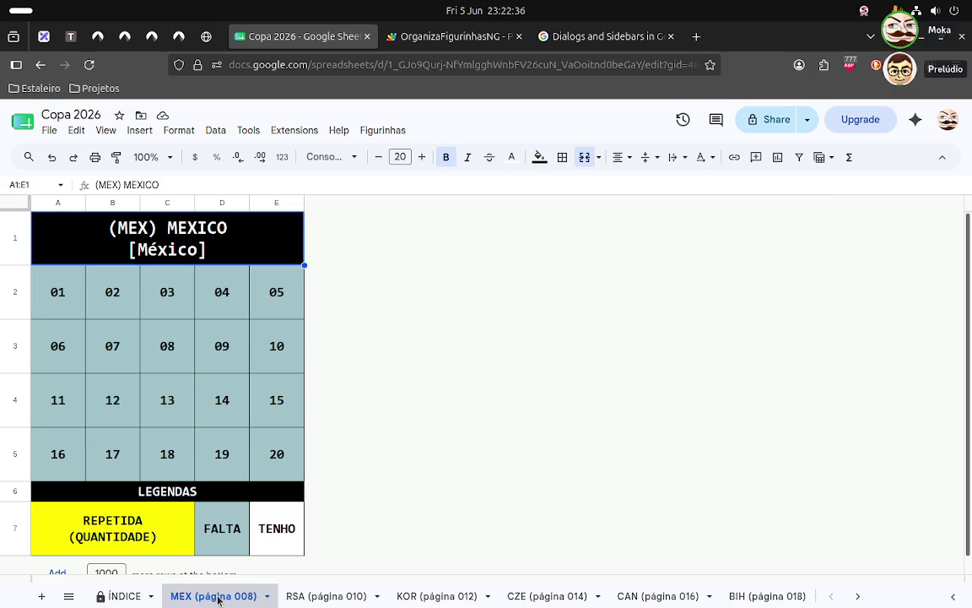
left_click(123, 595)
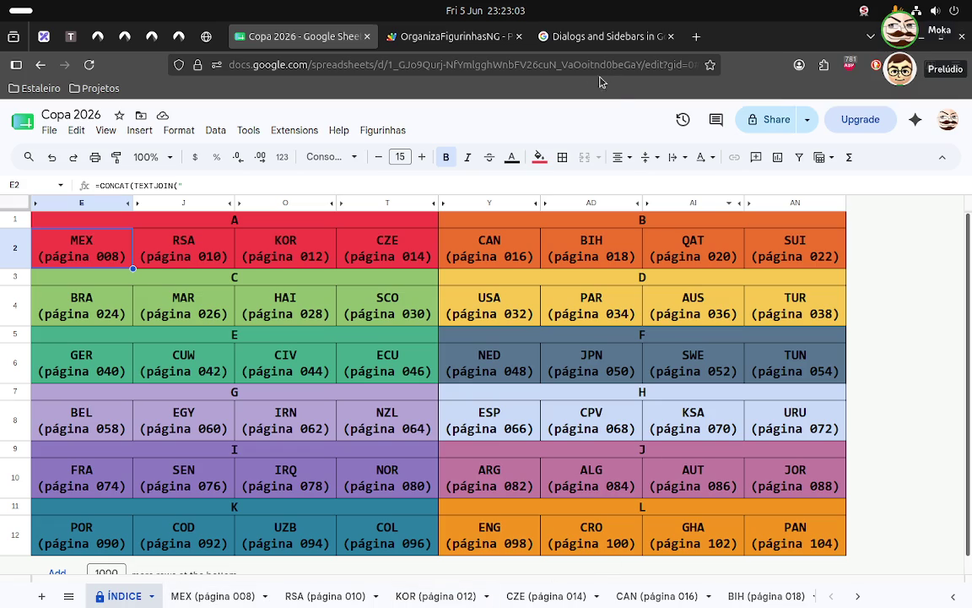
- In OrganizaFigurinhasNG's Code.gs, insert a blank line after the closing brace on line 51
left_click(460, 37)
scroll(466, 423, "down", 2)
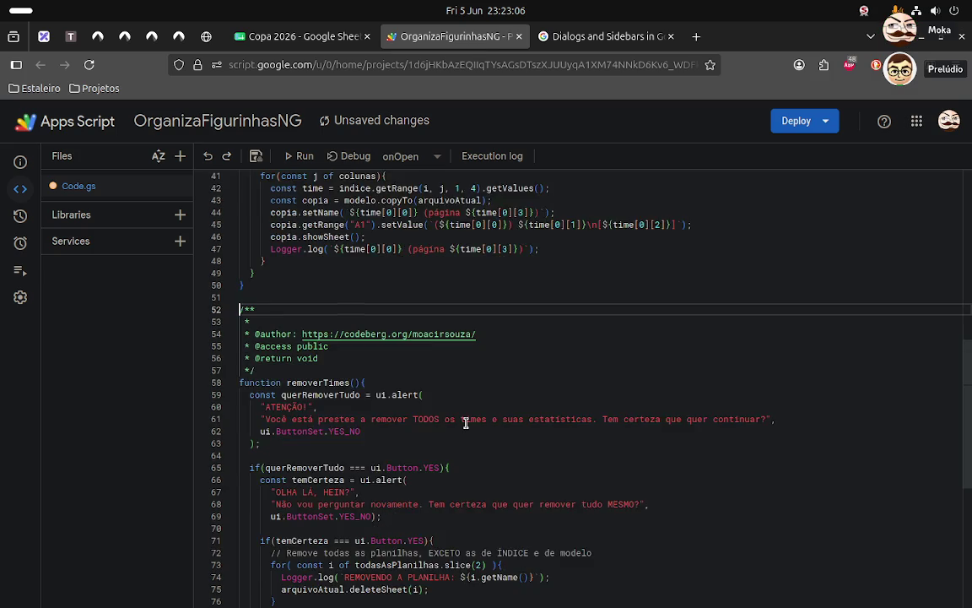
scroll(466, 423, "down", 3)
scroll(466, 422, "down", 3)
scroll(466, 422, "down", 2)
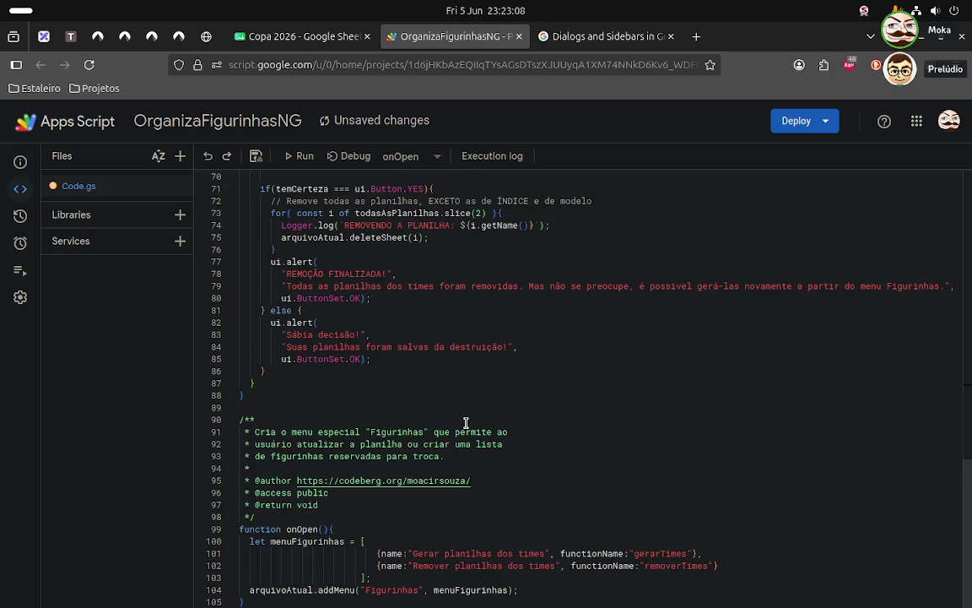
scroll(465, 422, "up", 6)
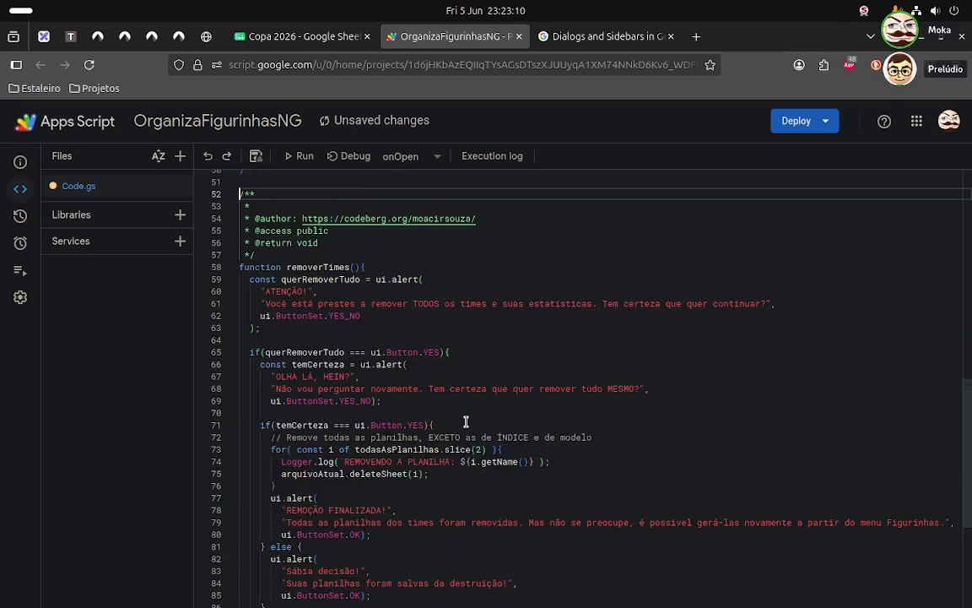
scroll(466, 422, "up", 5)
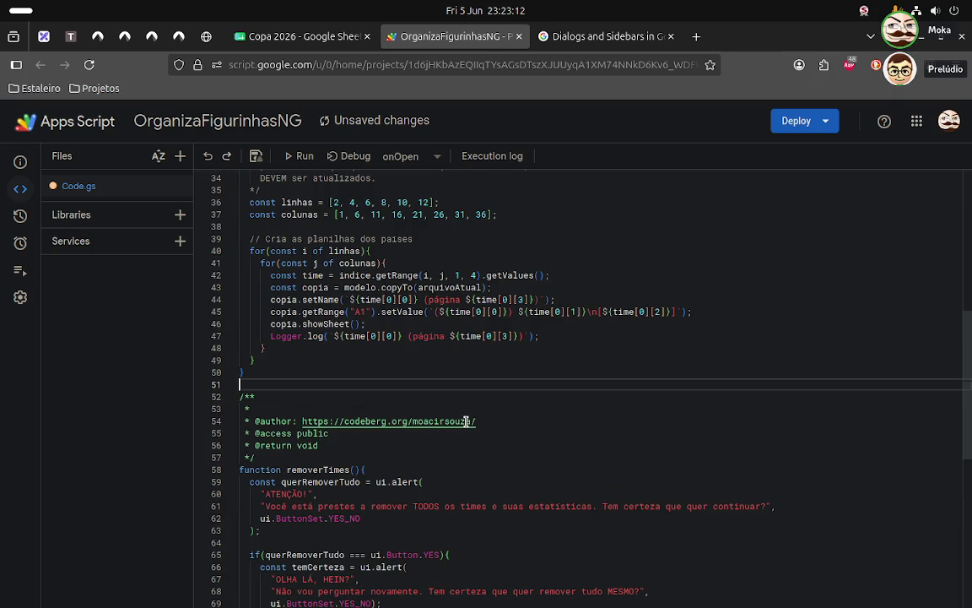
key("Return")
key("Up")
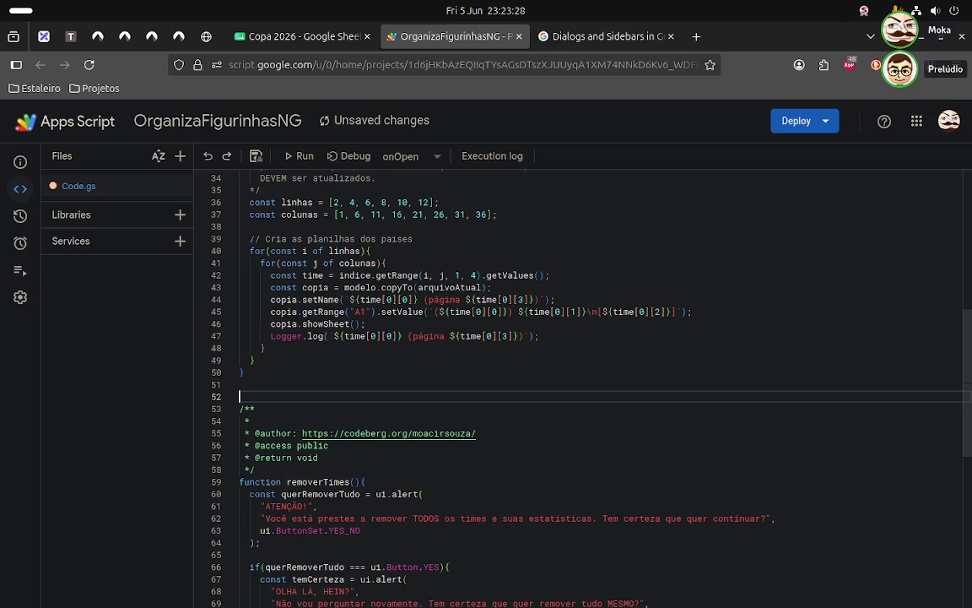
- Replace the trial modelo.getR call with indice.getRange("E2") on line 52
type("modelo.get")
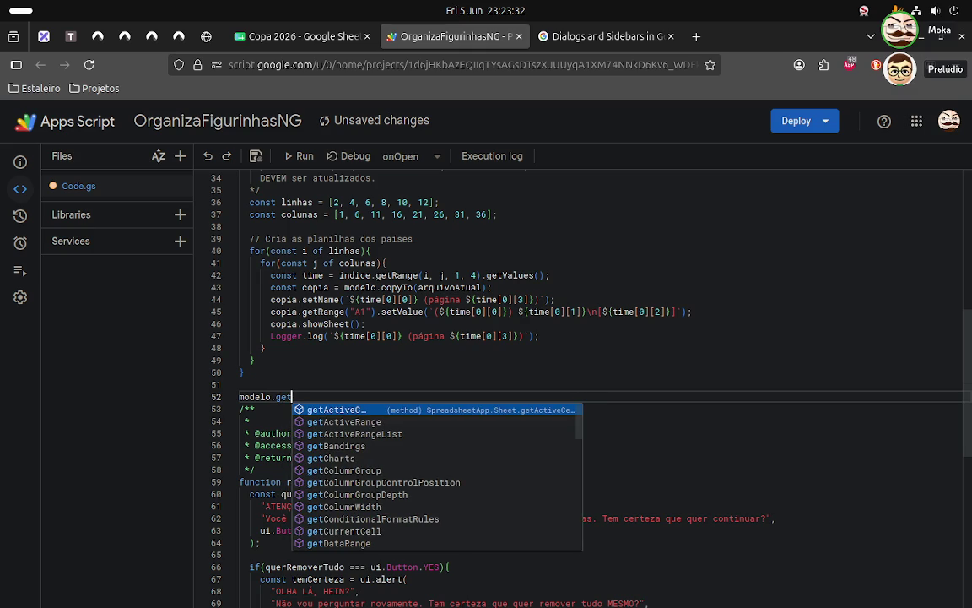
type("R")
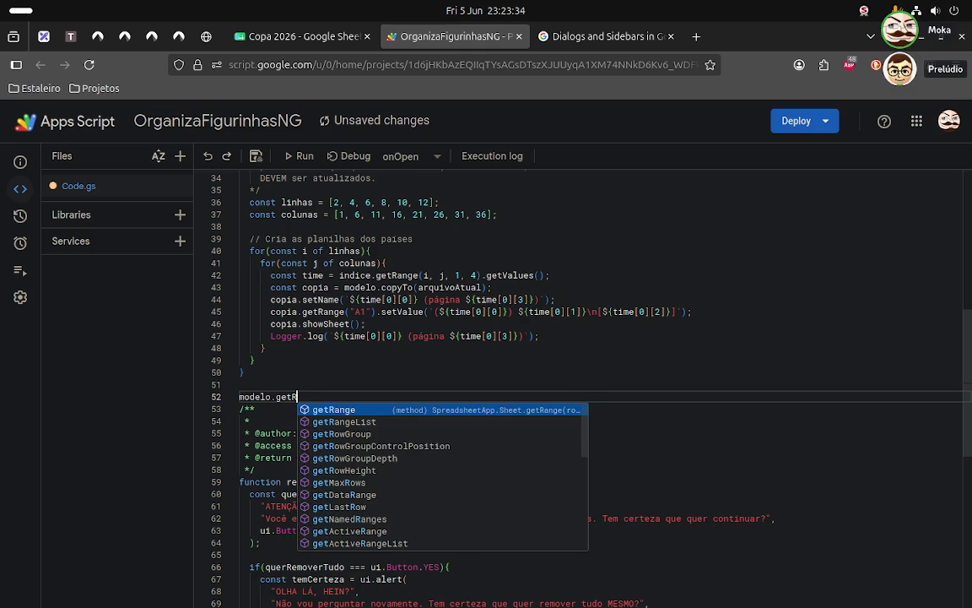
key("BackSpace")
key("BackSpace")
key("BackSpace")
key("BackSpace")
key("BackSpace")
key("BackSpace")
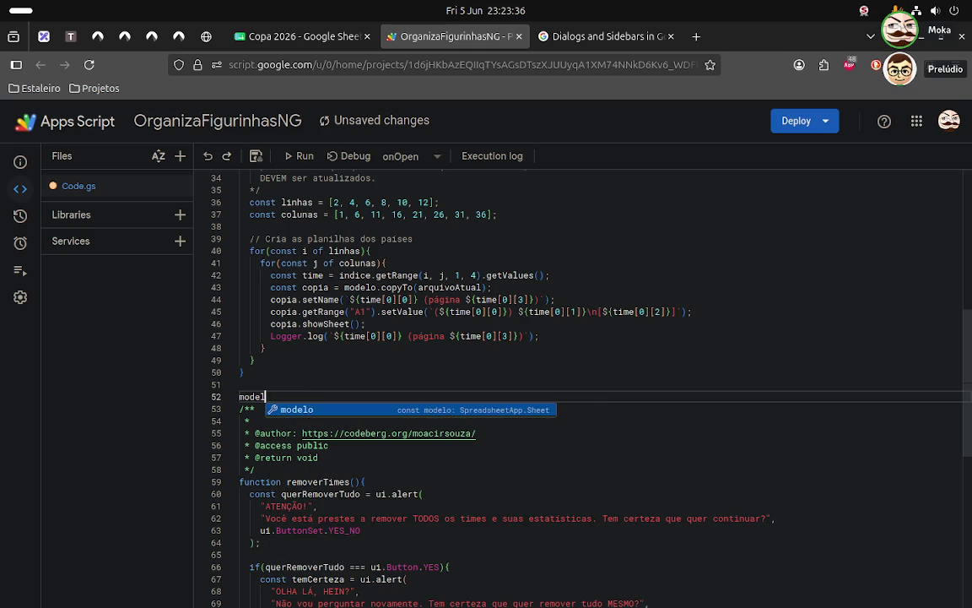
key("BackSpace")
key("BackSpace")
key("BackSpace")
key("BackSpace")
key("BackSpace")
type("indi")
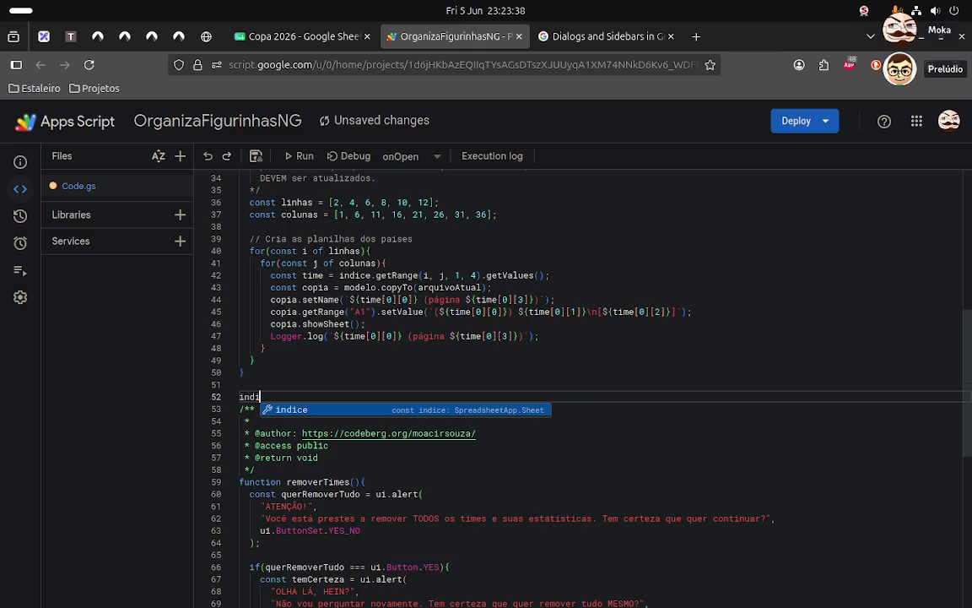
key("Tab")
type(".")
type("get")
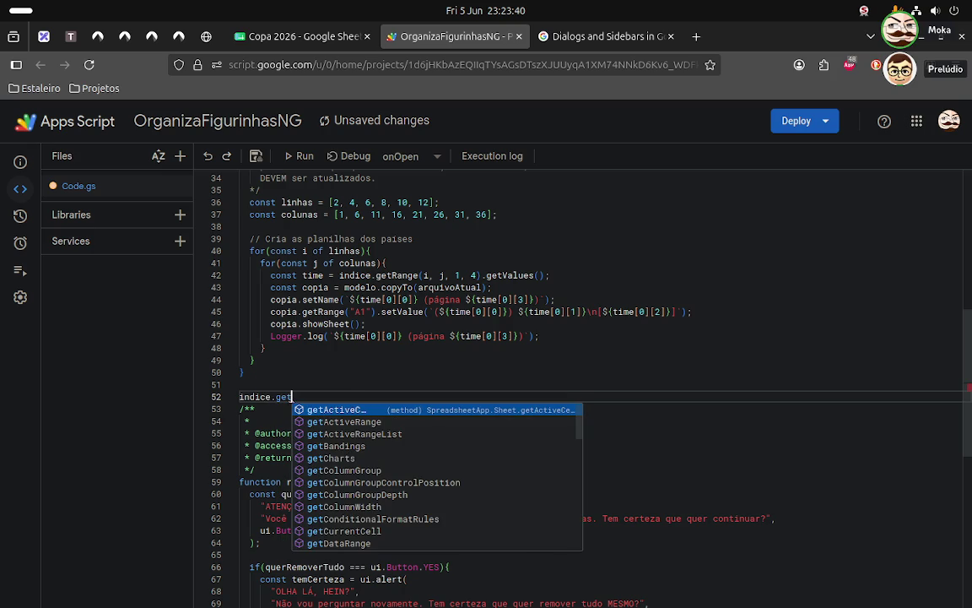
type("Ra")
key("Return")
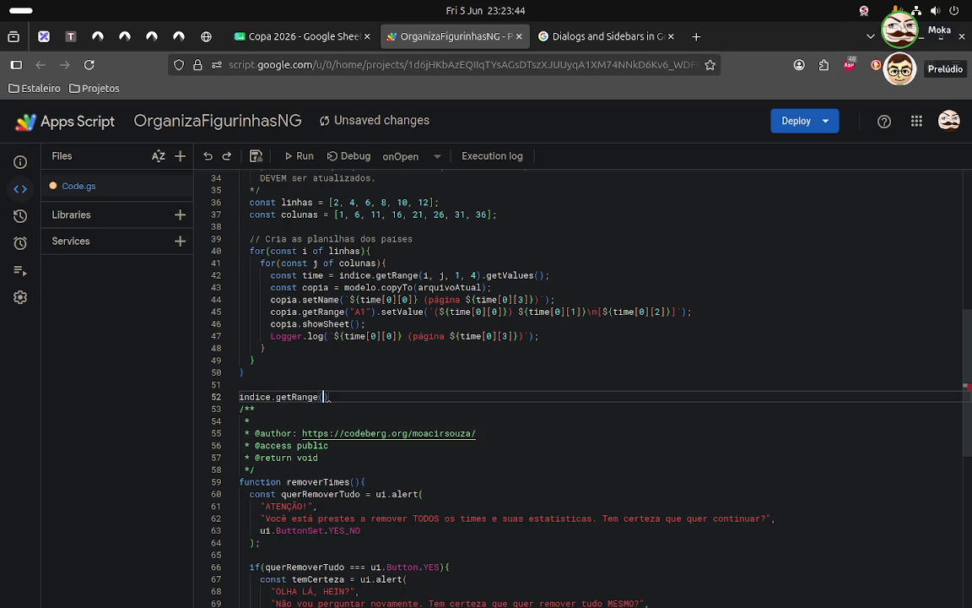
type("\"")
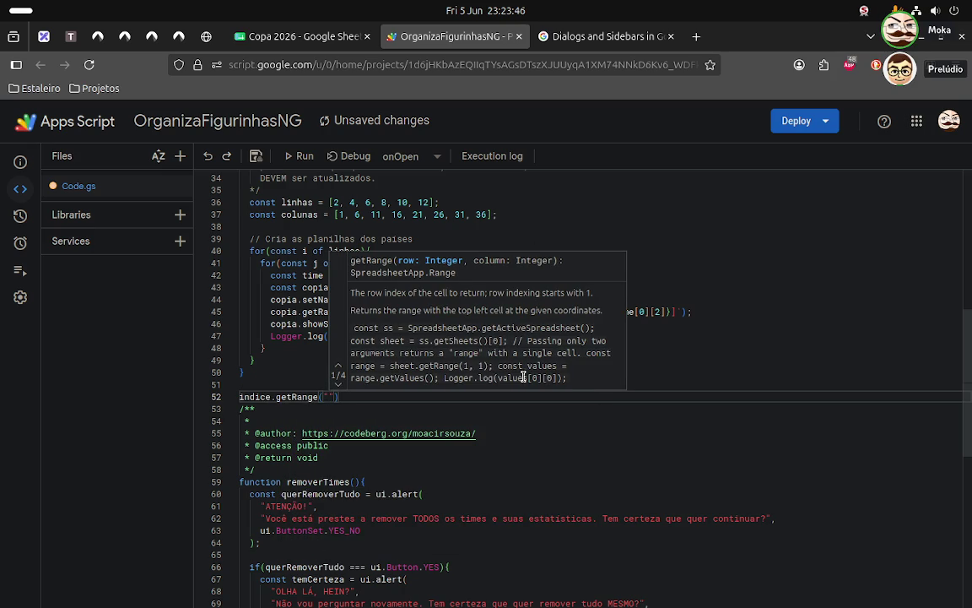
- Check cell E2 in Copa 2026, then browse getRange method suggestions and delete the trial names
left_click(313, 43)
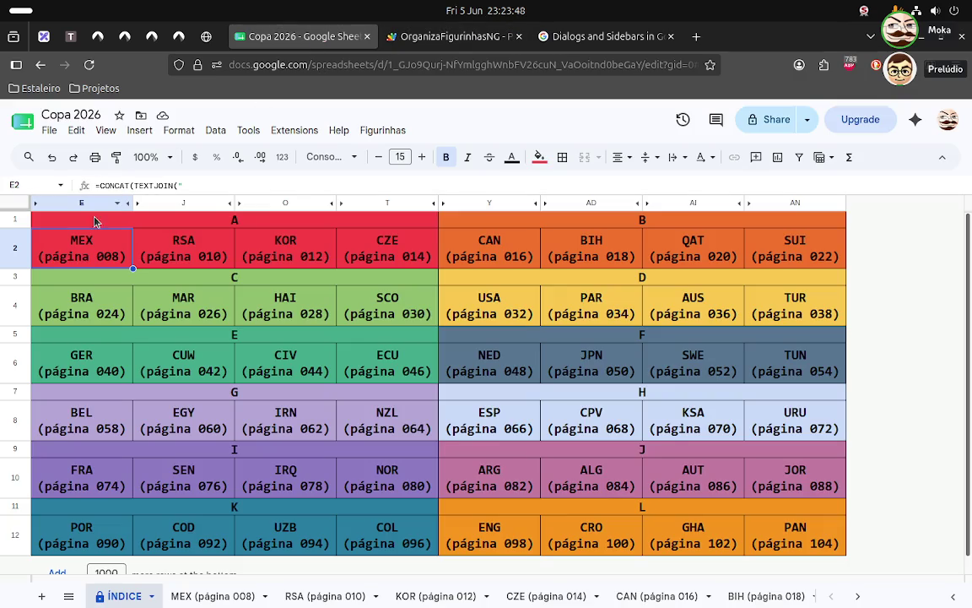
left_click(459, 40)
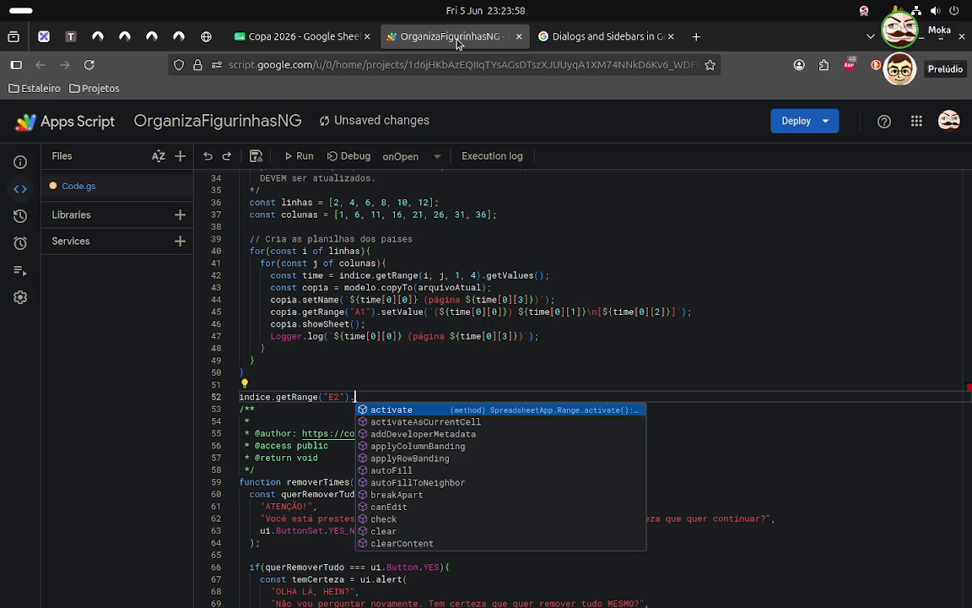
type("on")
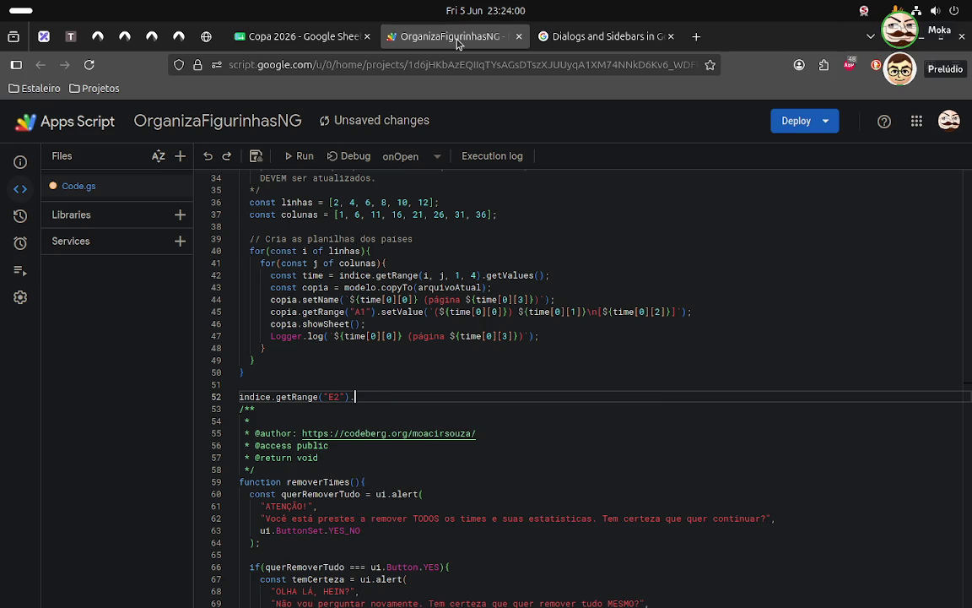
type("t")
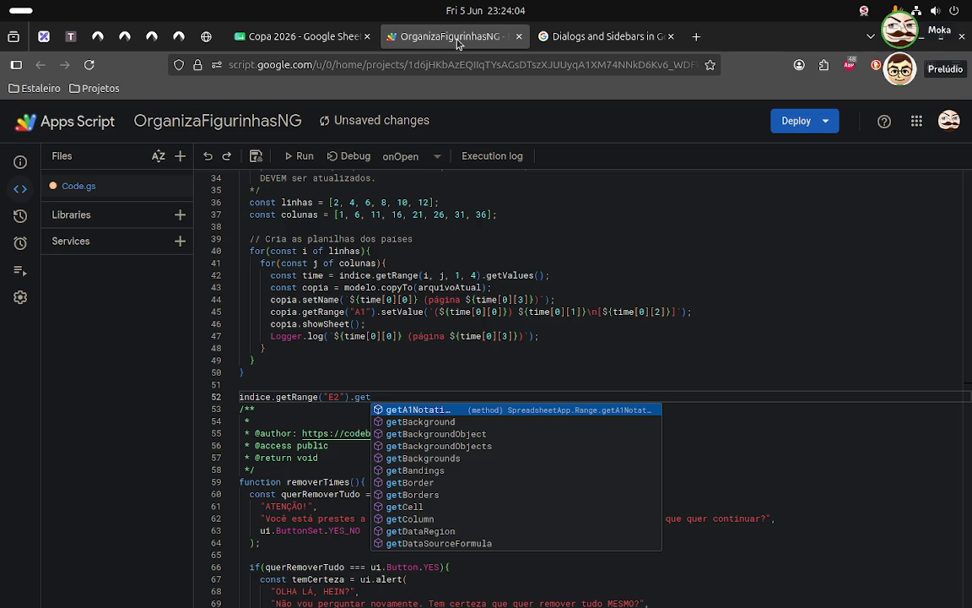
type("V")
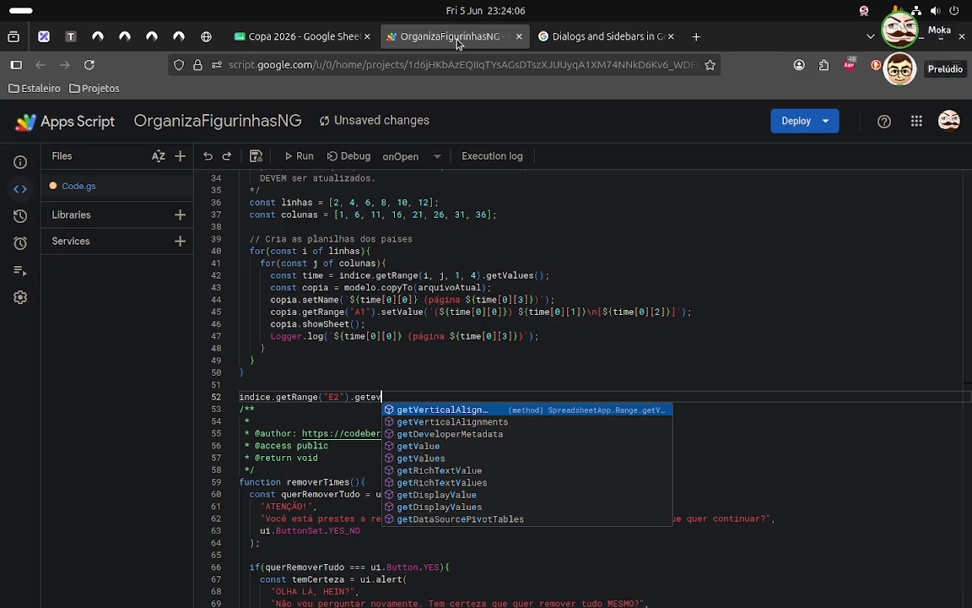
type("er")
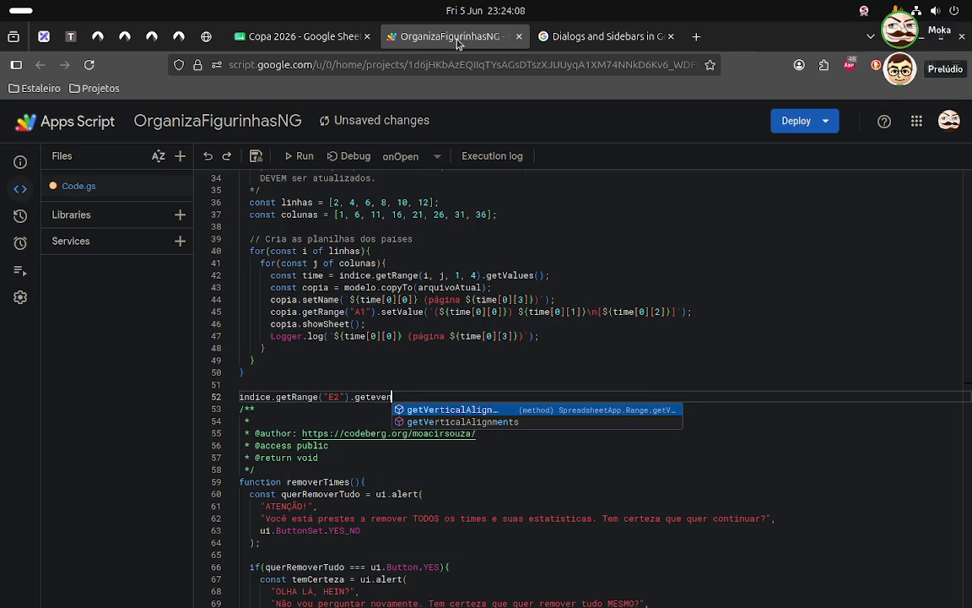
key("BackSpace")
key("BackSpace")
type("e")
key("BackSpace")
key("BackSpace")
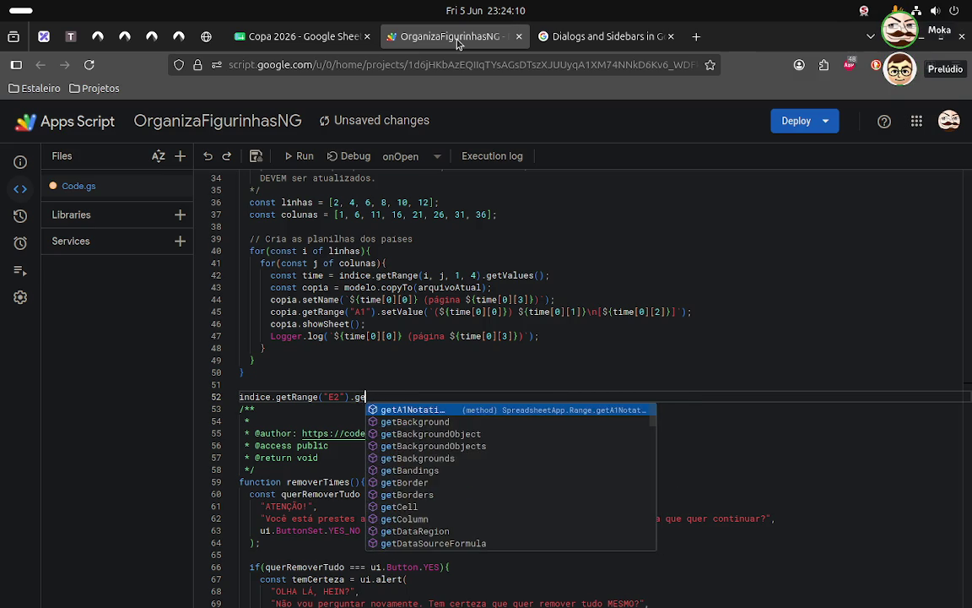
key("BackSpace")
key("BackSpace")
type("vent")
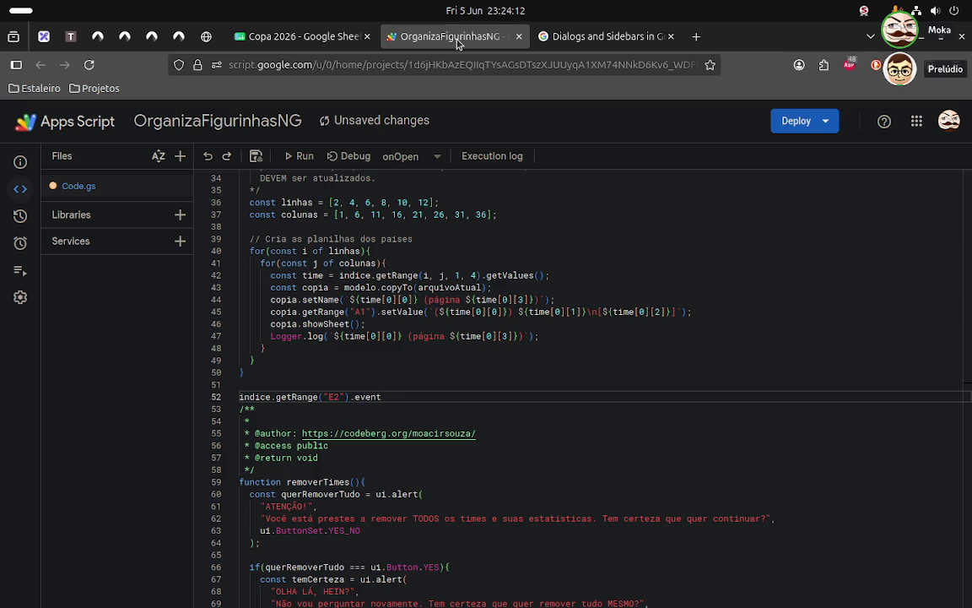
key("ctrl+space")
key("BackSpace")
key("BackSpace")
key("BackSpace")
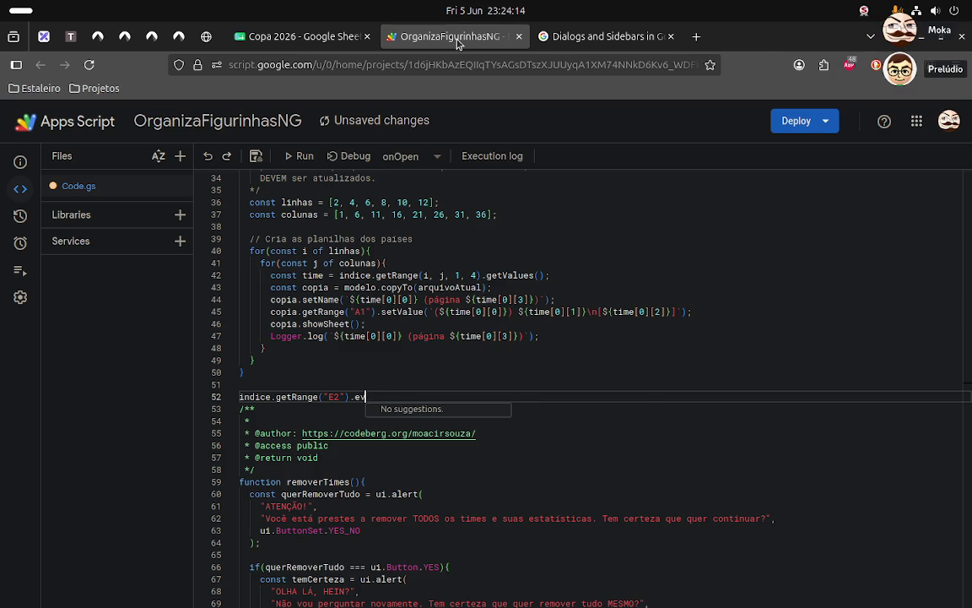
key("BackSpace")
key("BackSpace")
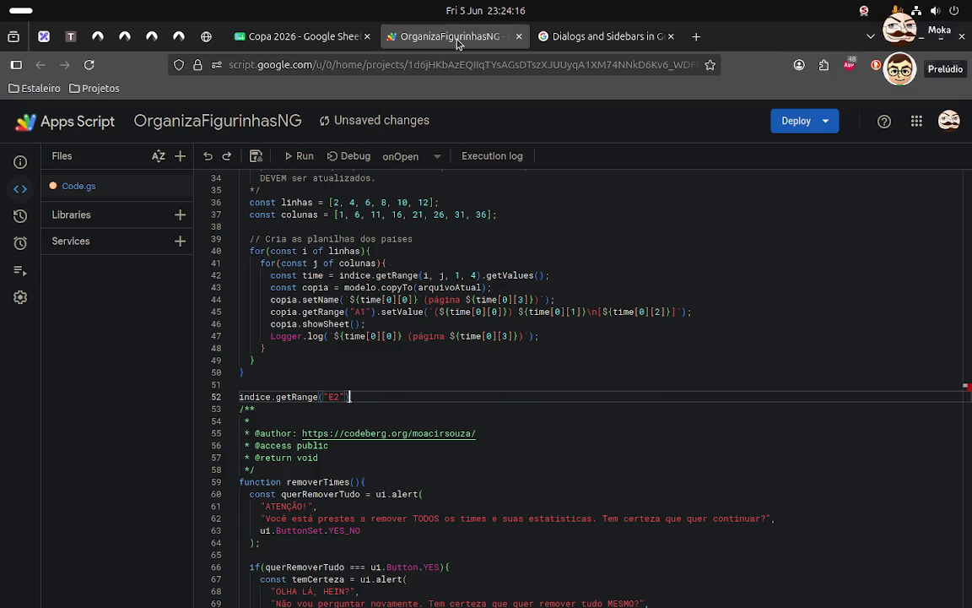
- Go from the Dialogs and Sidebars guide to the Apps Script Overview page
left_click(633, 37)
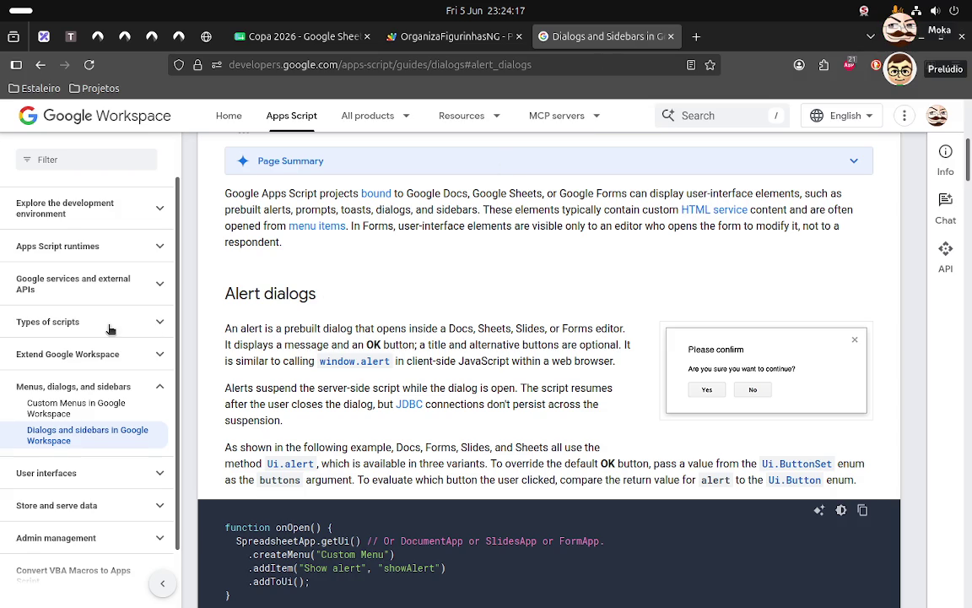
scroll(108, 354, "up", 2)
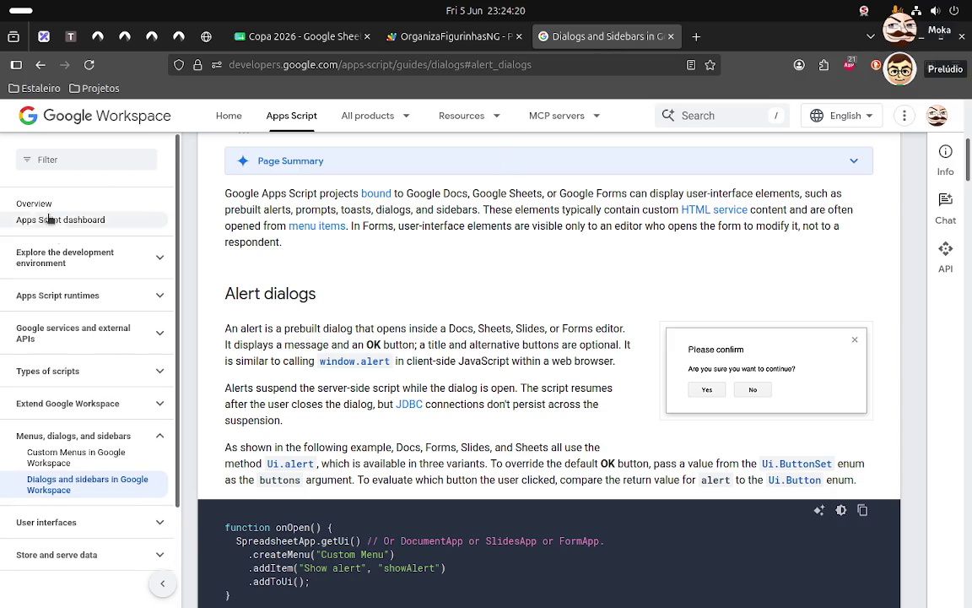
left_click(40, 65)
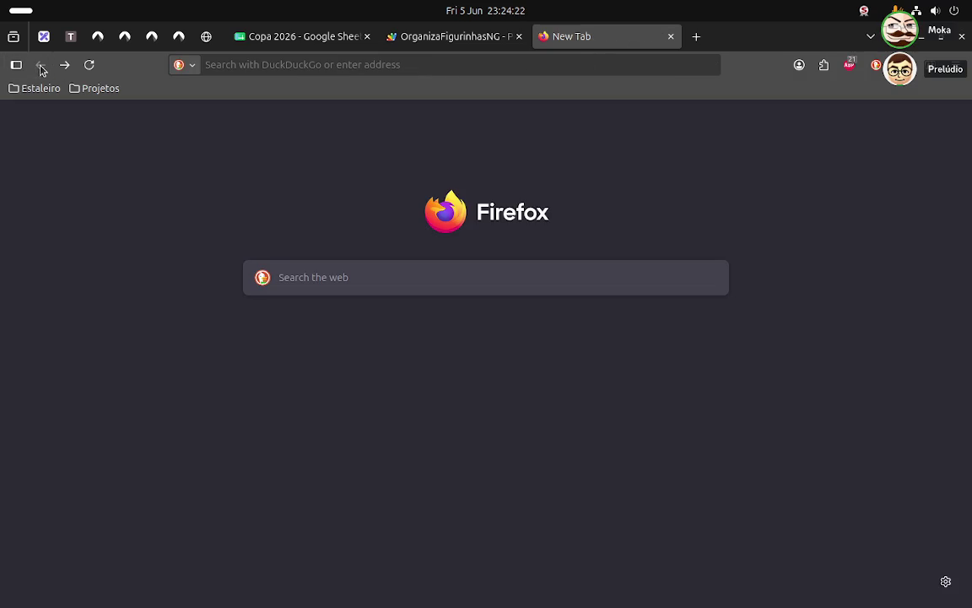
left_click(65, 65)
scroll(88, 128, "up", 5)
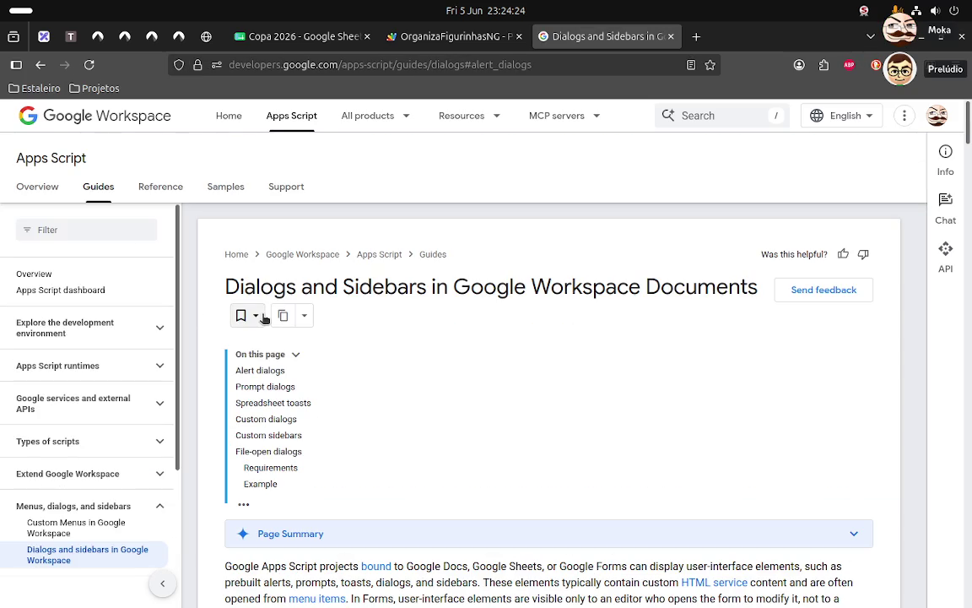
left_click(49, 187)
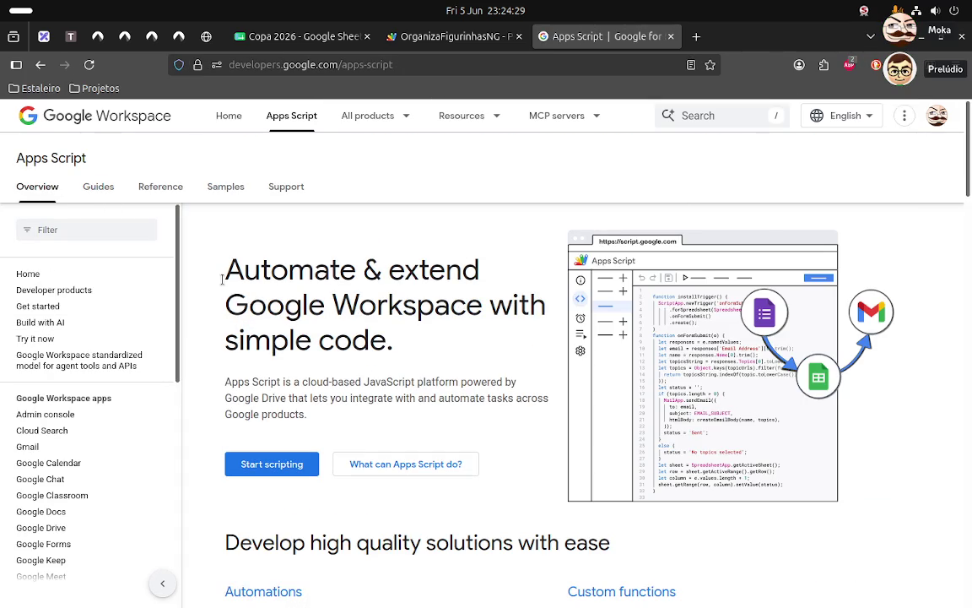
scroll(131, 363, "down", 2)
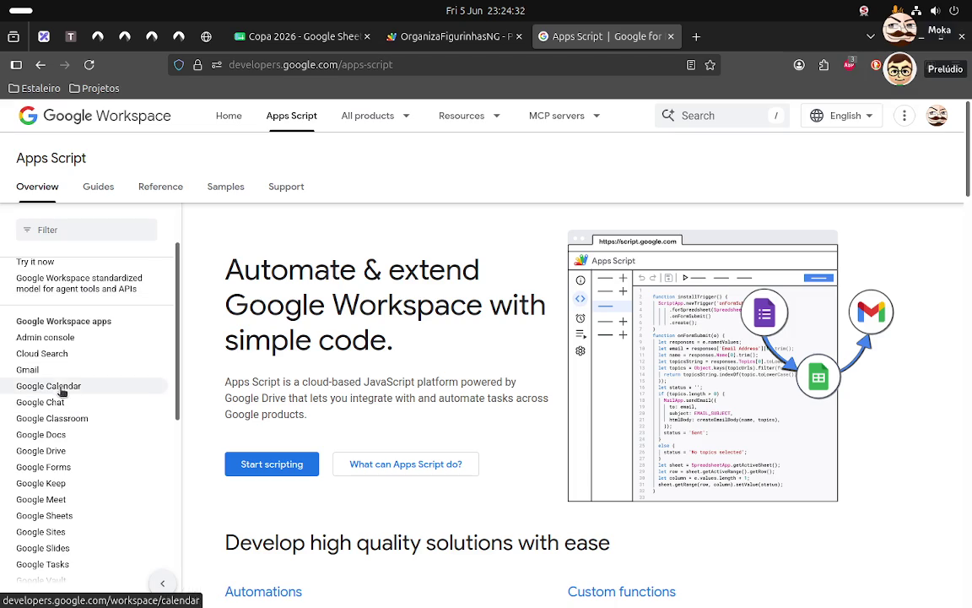
- Open Google Sheets from the Workspace apps list and browse 'Develop Google Sheets solutions'
left_click(64, 516)
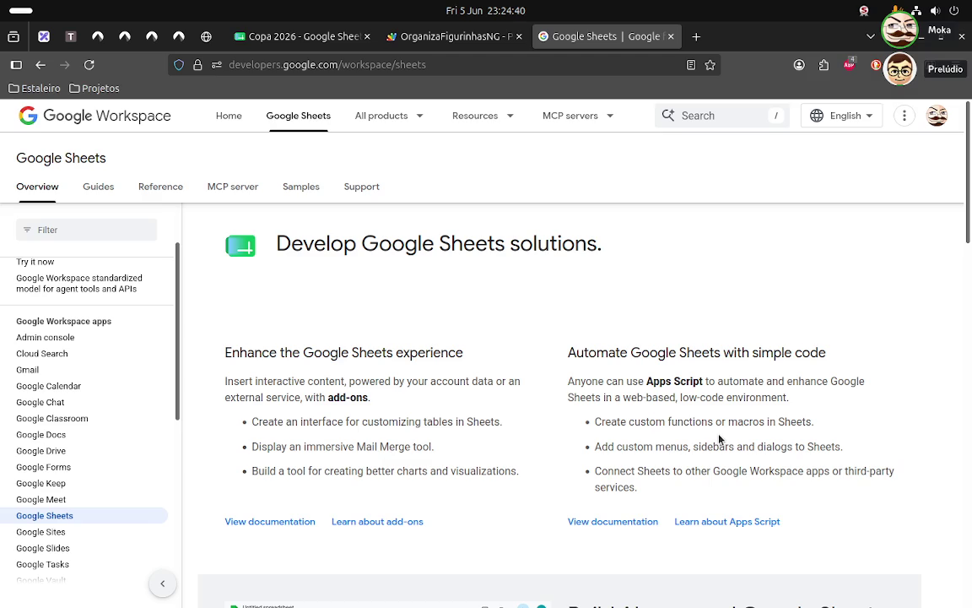
scroll(718, 439, "down", 2)
scroll(719, 435, "down", 2)
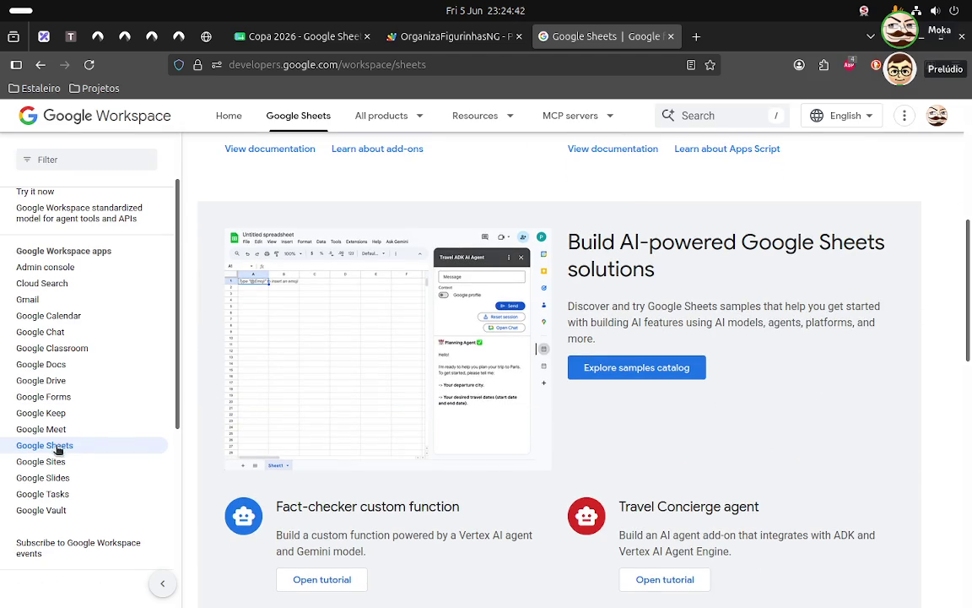
scroll(58, 449, "up", 5)
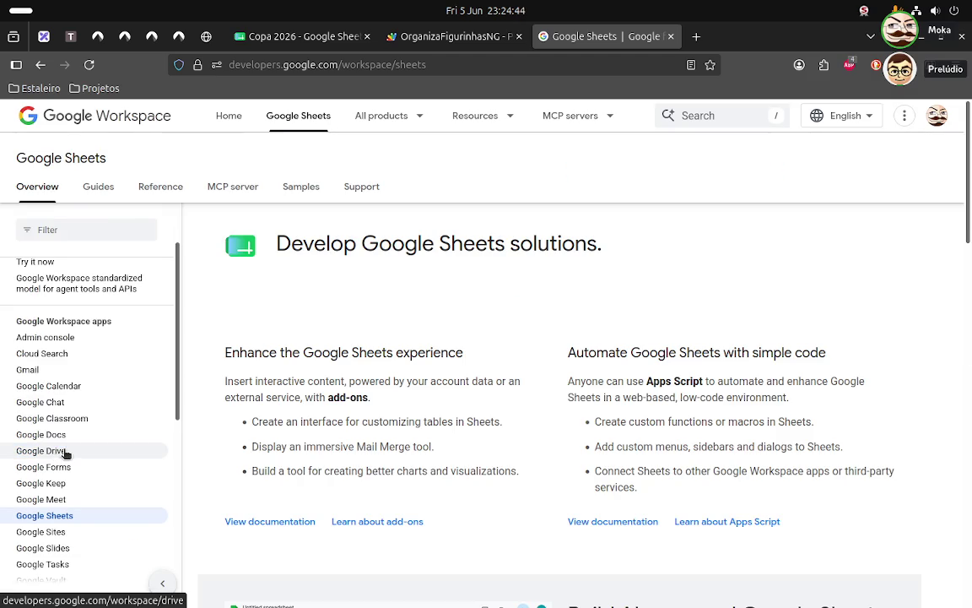
scroll(98, 481, "down", 1)
scroll(98, 482, "down", 3)
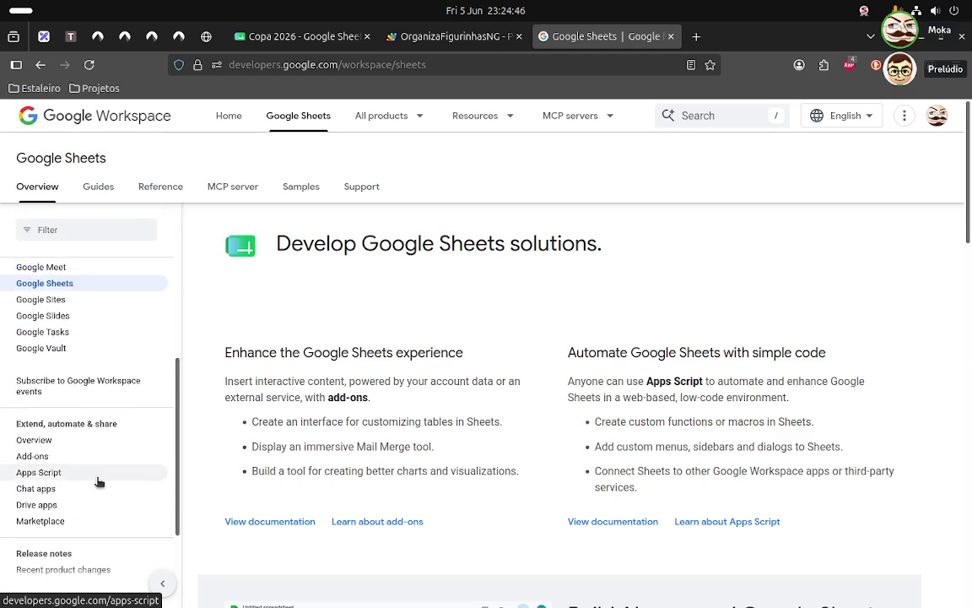
scroll(98, 482, "down", 1)
scroll(97, 482, "down", 1)
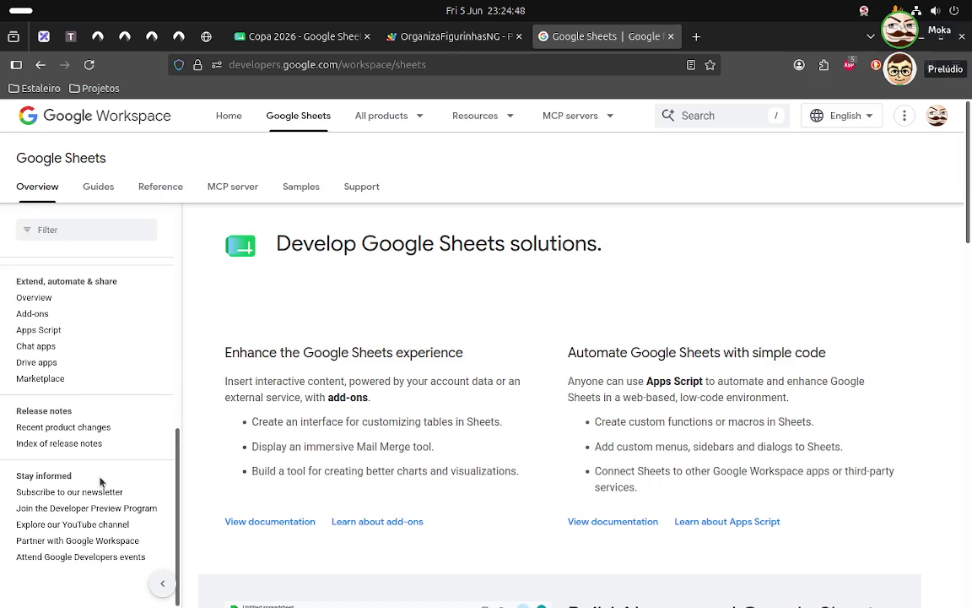
scroll(102, 481, "up", 3)
scroll(101, 481, "up", 5)
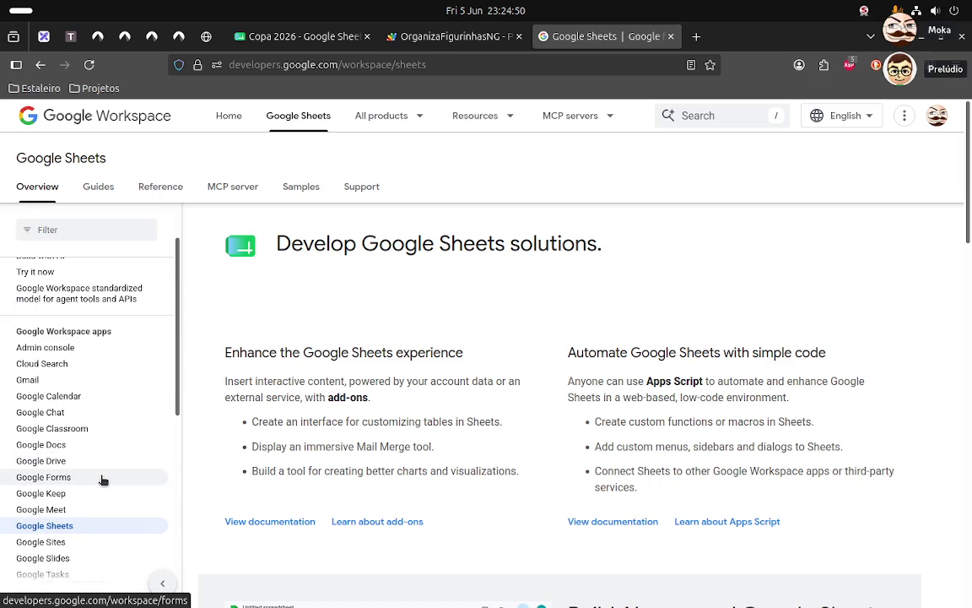
scroll(102, 472, "up", 2)
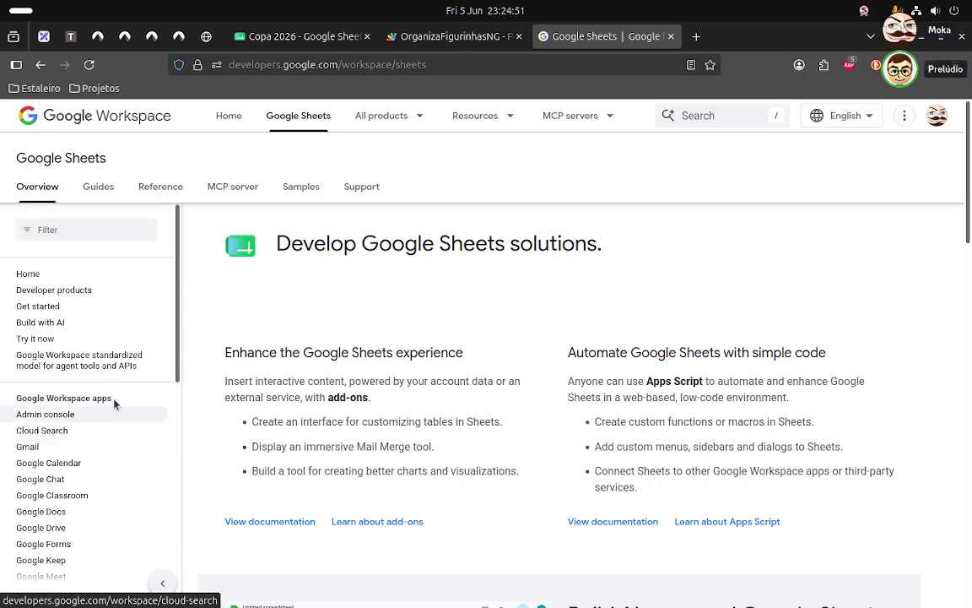
left_click(103, 201)
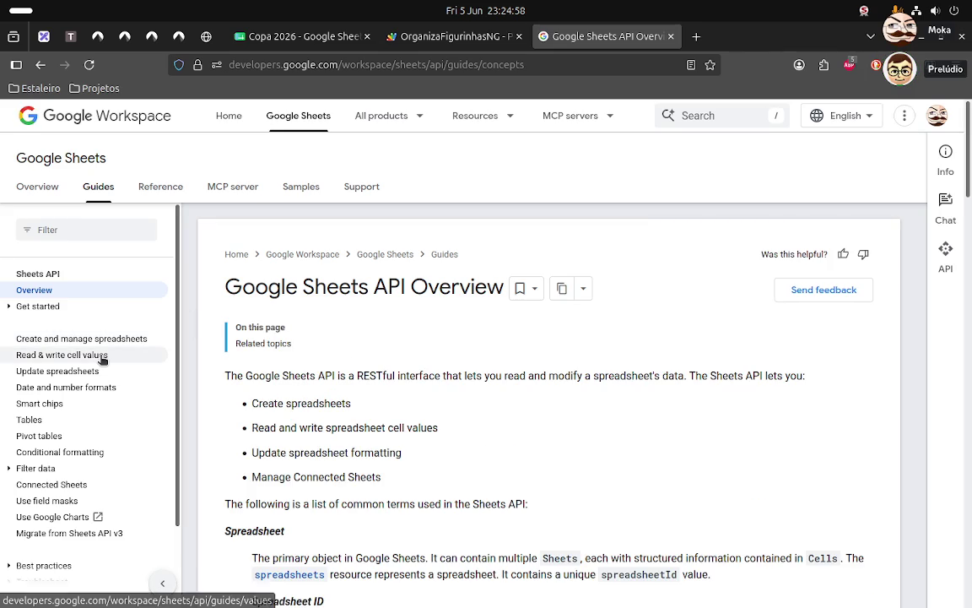
scroll(102, 359, "down", 2)
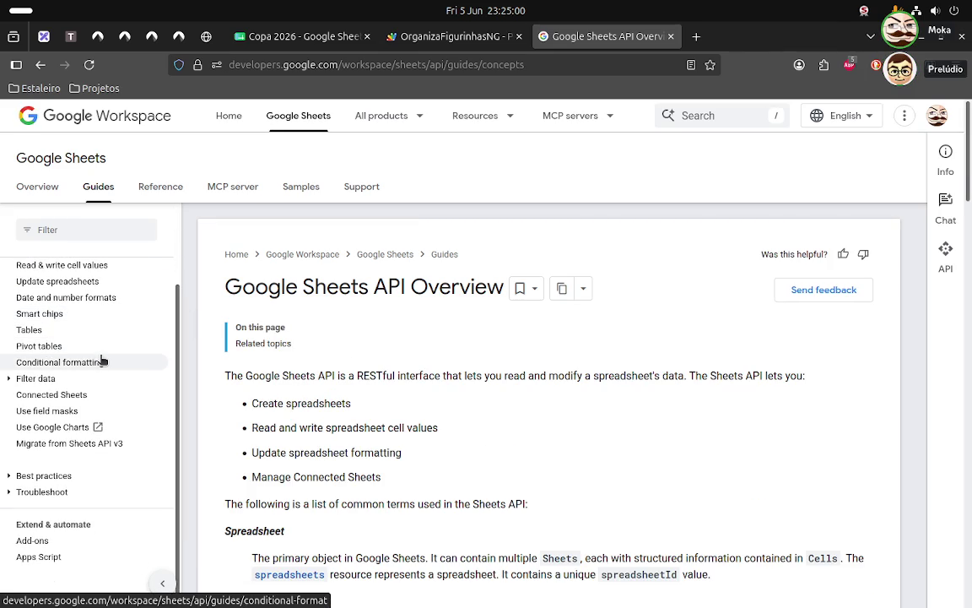
scroll(102, 361, "up", 2)
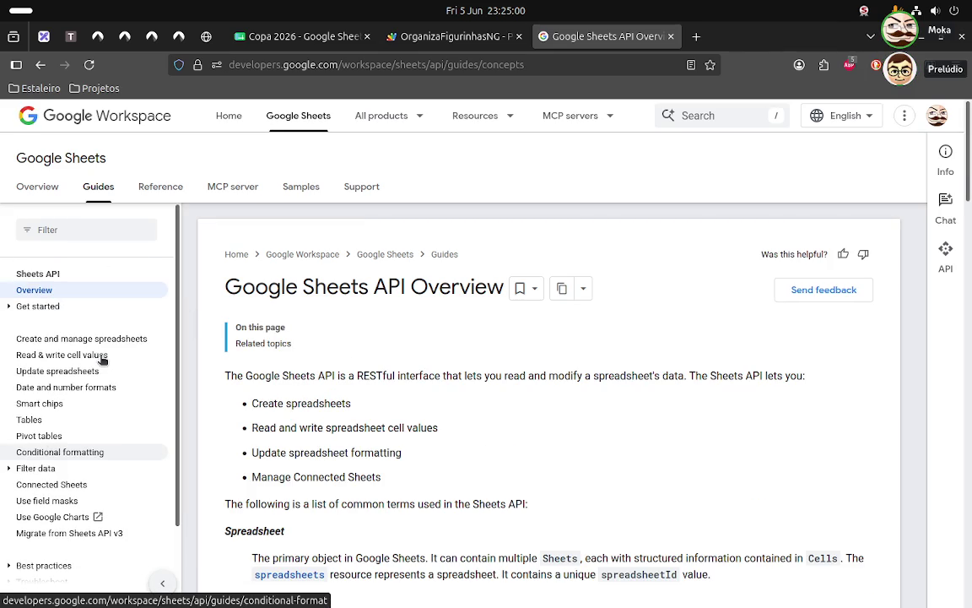
left_click(149, 186)
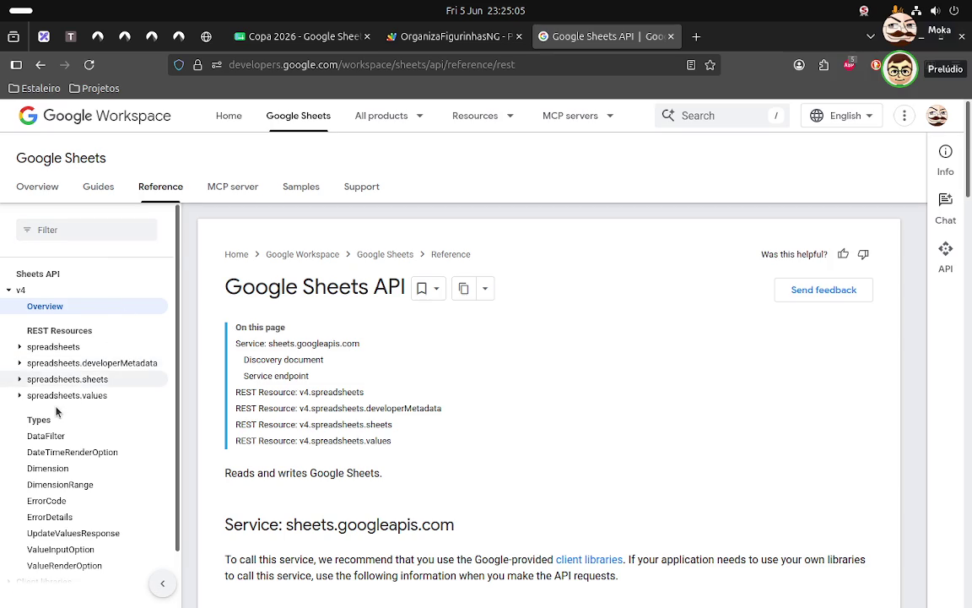
scroll(56, 408, "down", 1)
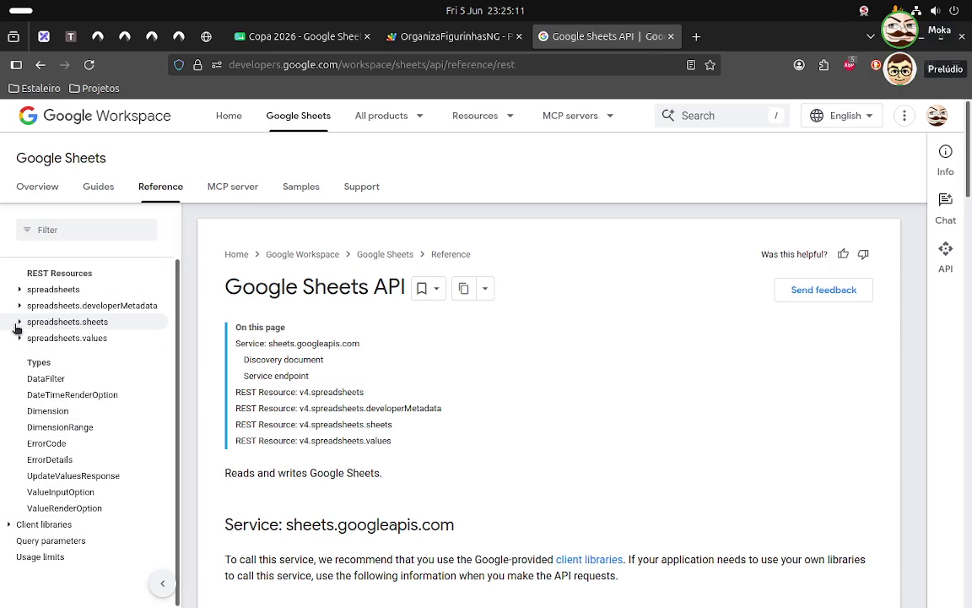
left_click(18, 290)
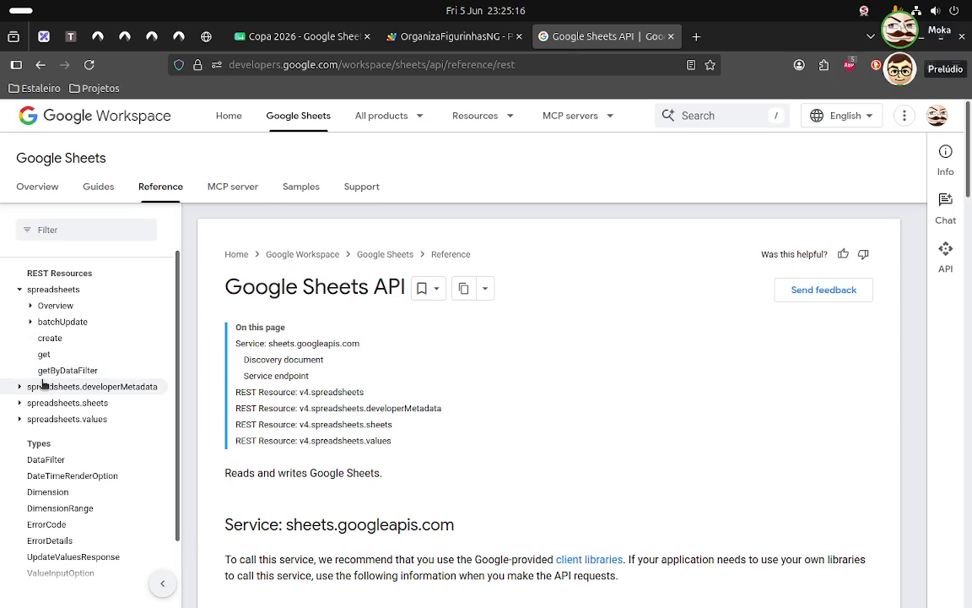
left_click(19, 387)
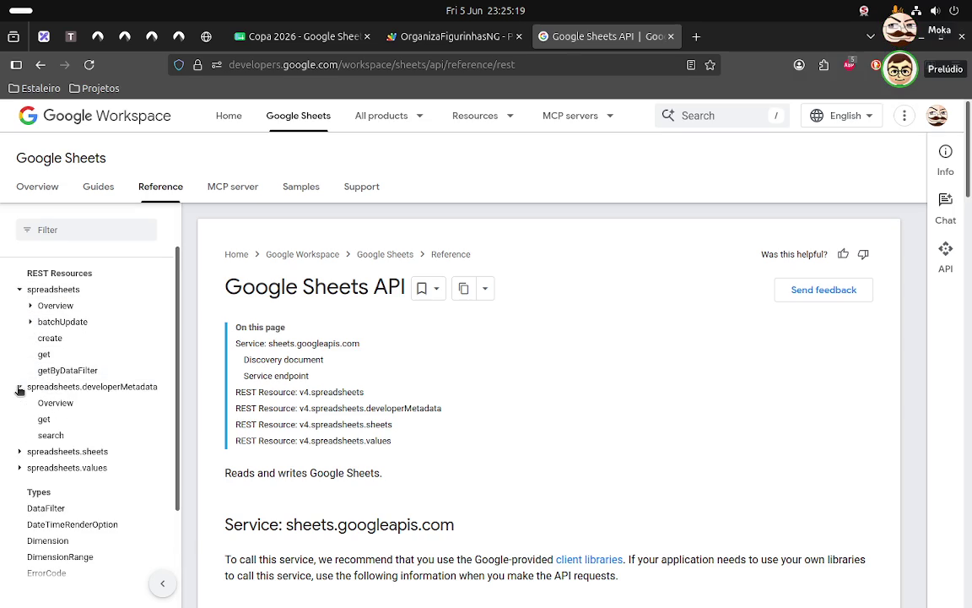
left_click(19, 452)
scroll(25, 456, "down", 3)
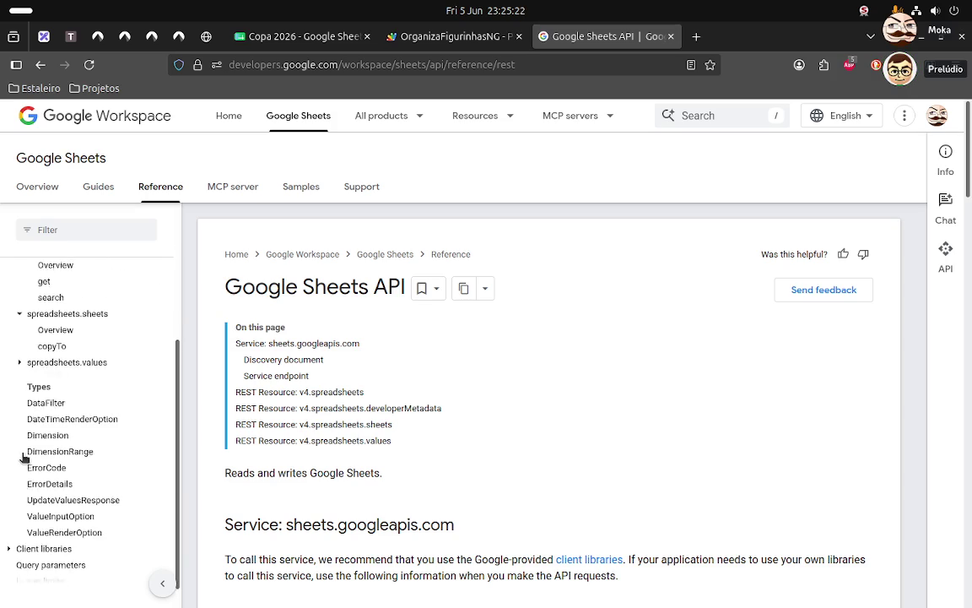
left_click(19, 347)
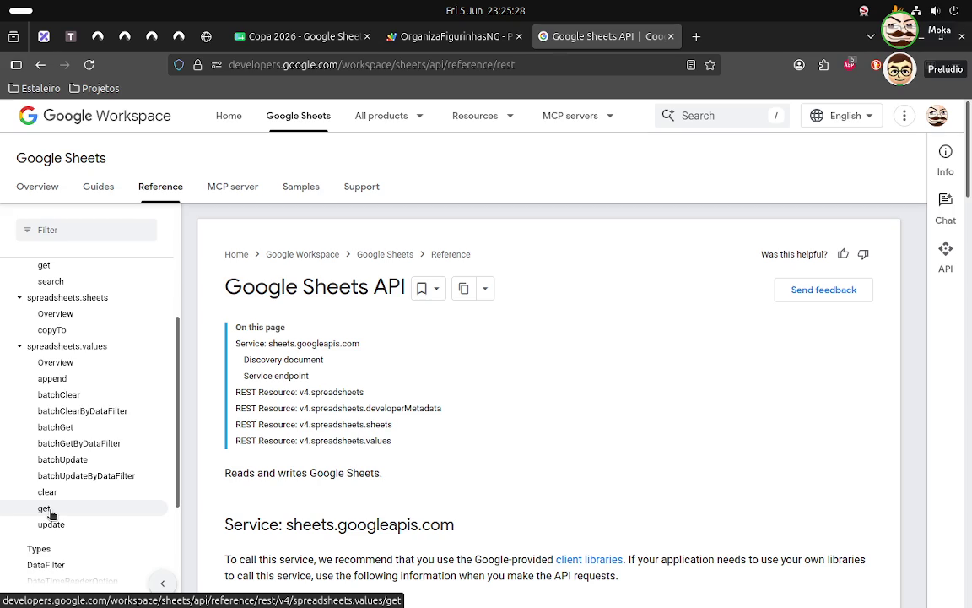
left_click(46, 510)
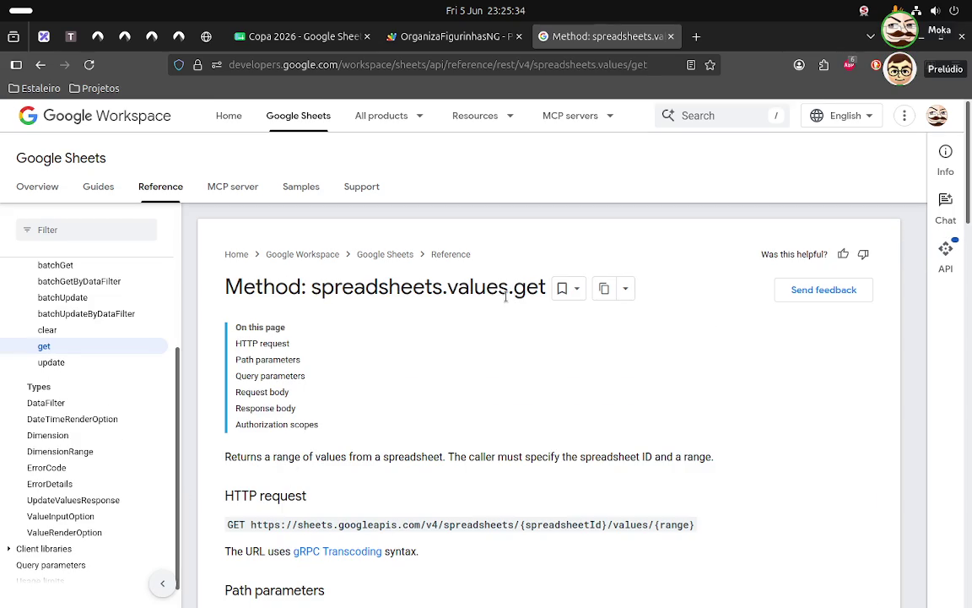
scroll(321, 533, "down", 2)
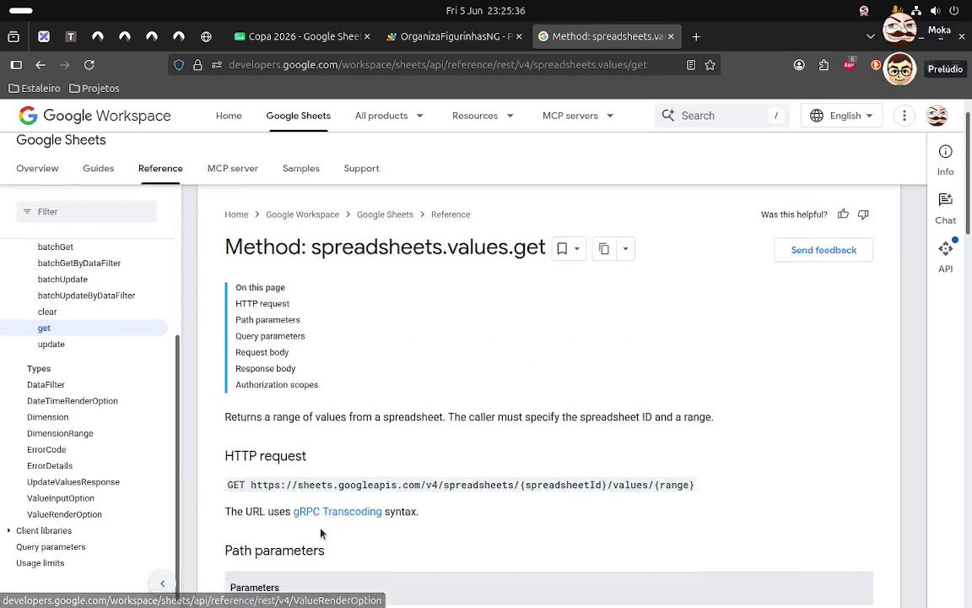
scroll(321, 532, "down", 2)
scroll(320, 533, "down", 3)
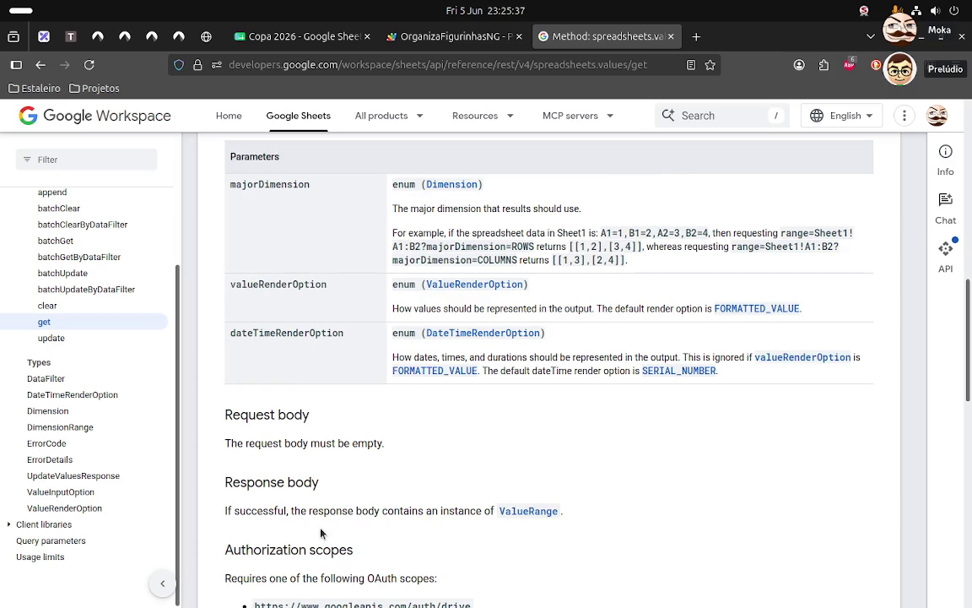
scroll(301, 496, "up", 2)
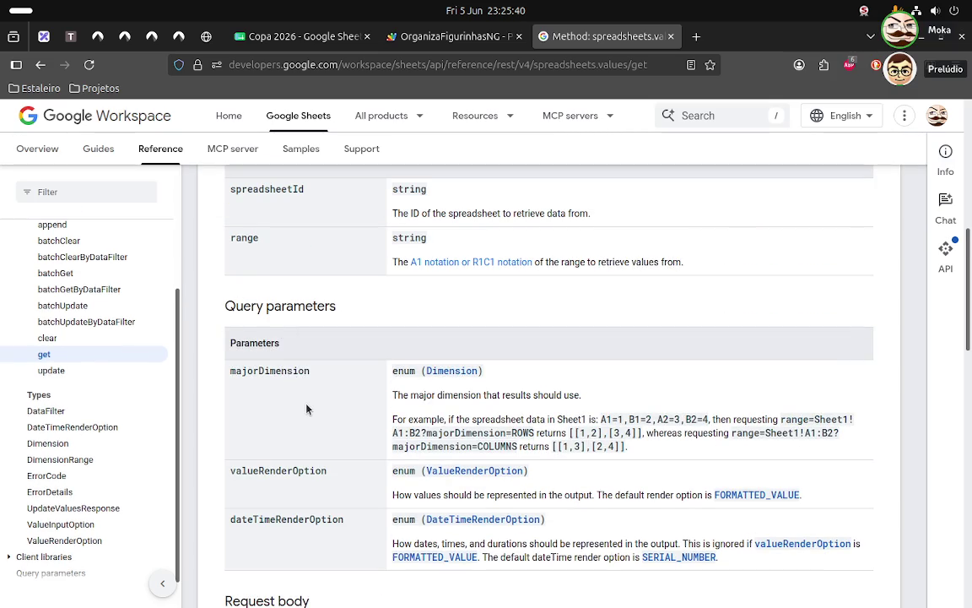
scroll(307, 408, "down", 4)
scroll(307, 408, "down", 3)
scroll(306, 408, "down", 2)
scroll(306, 409, "down", 3)
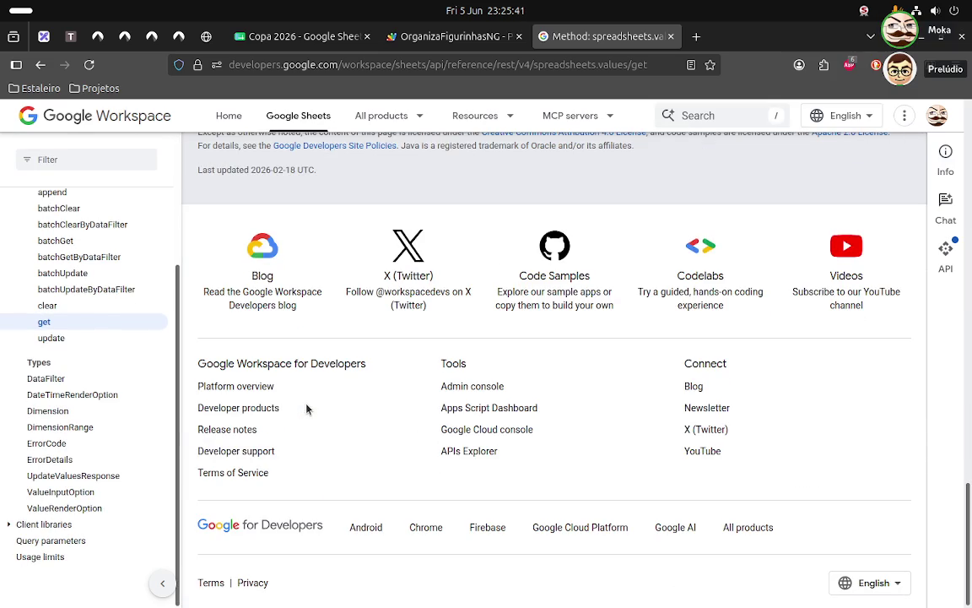
scroll(71, 411, "up", 1)
scroll(63, 406, "up", 2)
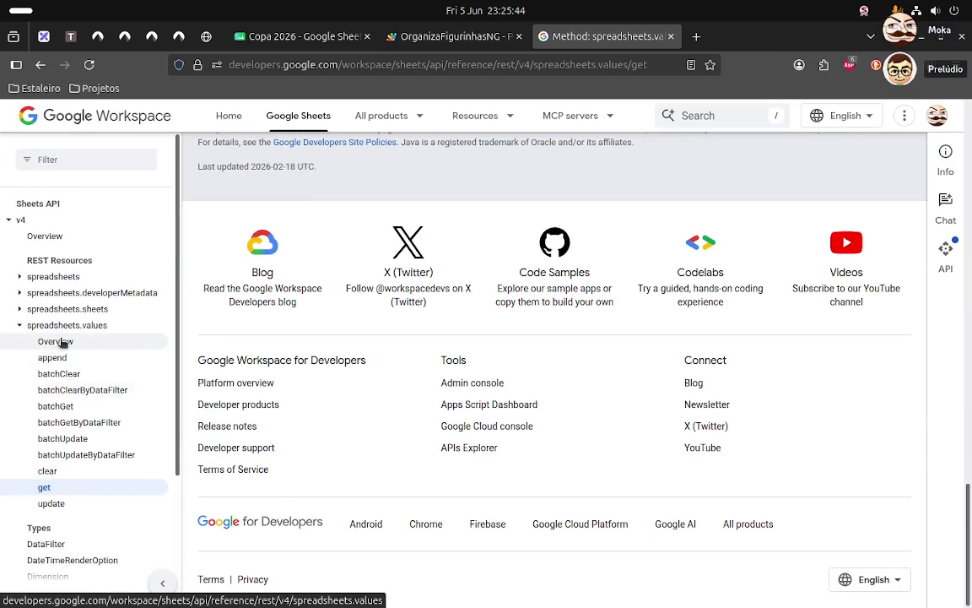
scroll(64, 341, "up", 1)
scroll(64, 341, "up", 1)
- Open the Sheets API v4 overview (sheets.googleapis.com endpoint) and show the All products list
left_click(54, 271)
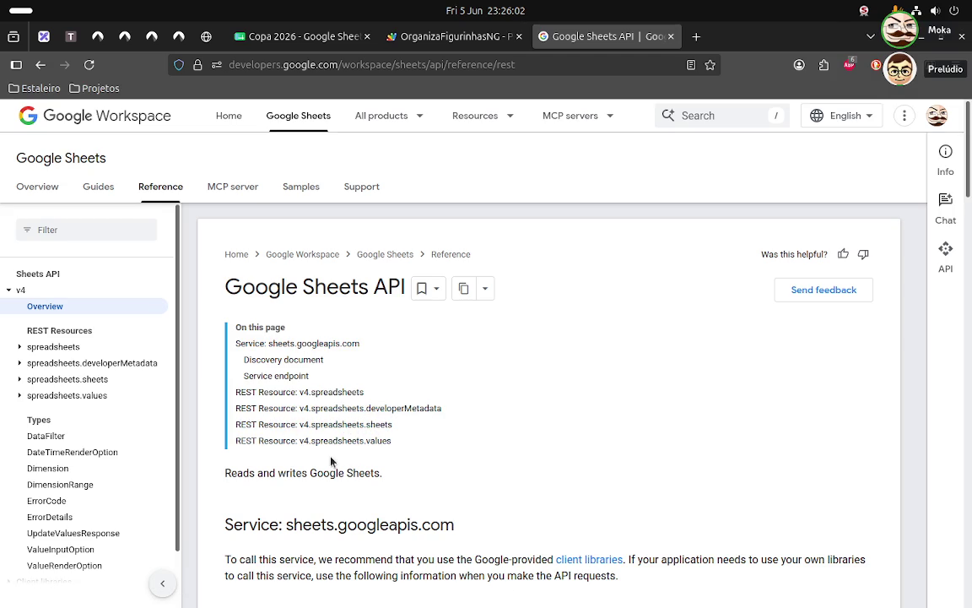
scroll(355, 440, "down", 3)
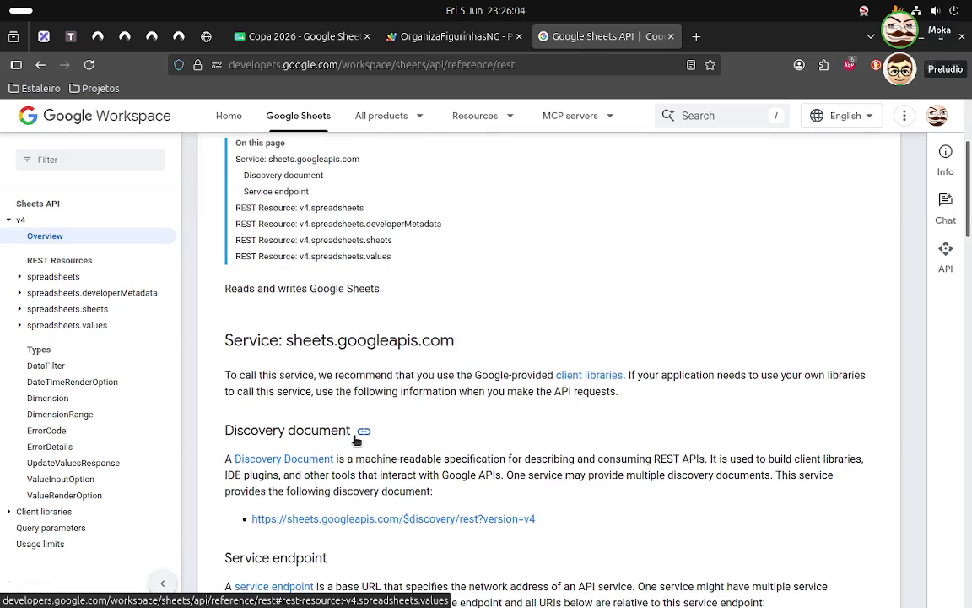
scroll(355, 440, "down", 2)
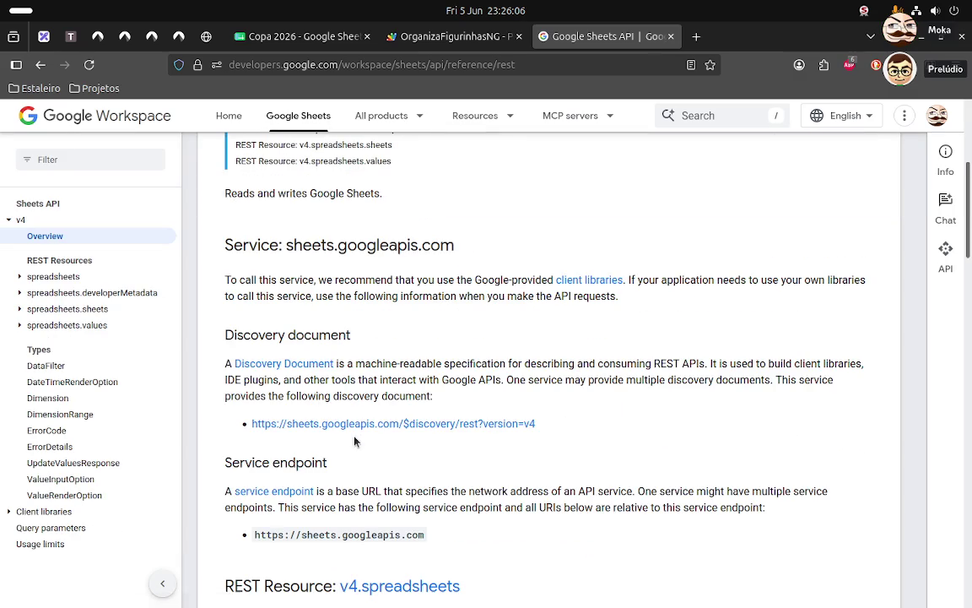
scroll(355, 440, "up", 5)
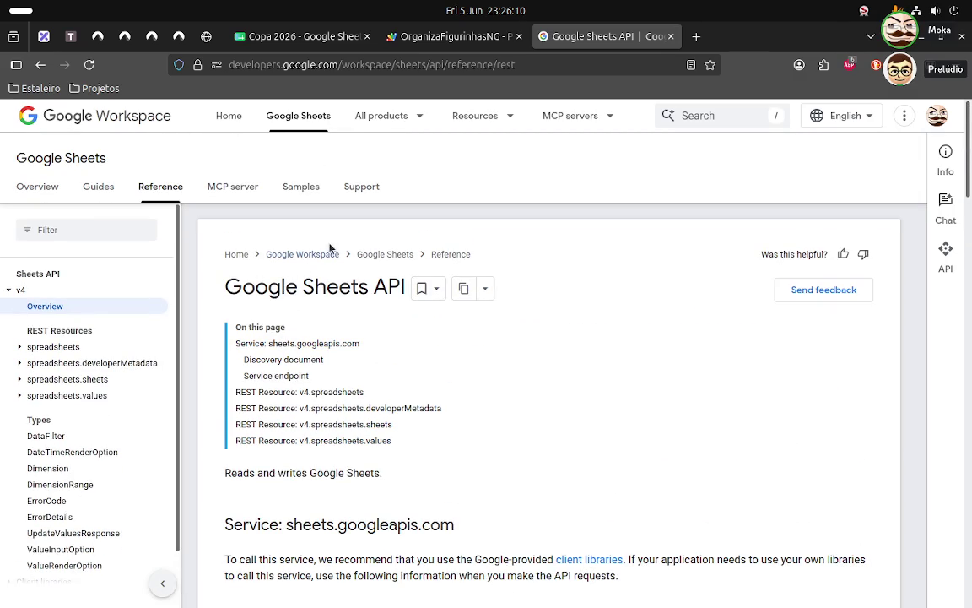
left_click(413, 125)
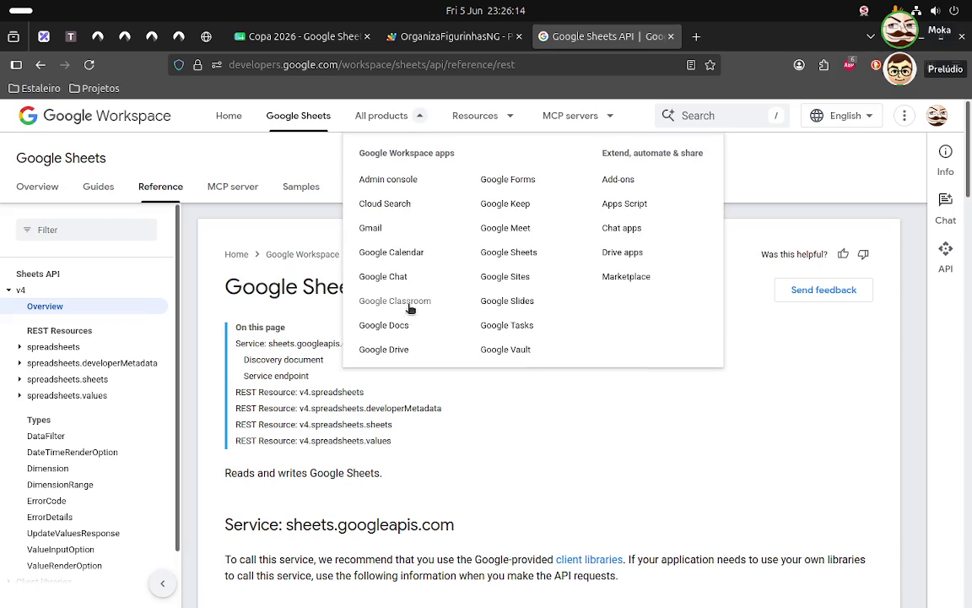
- Choose Google Sheets from All products and browse its developer overview
left_click(509, 252)
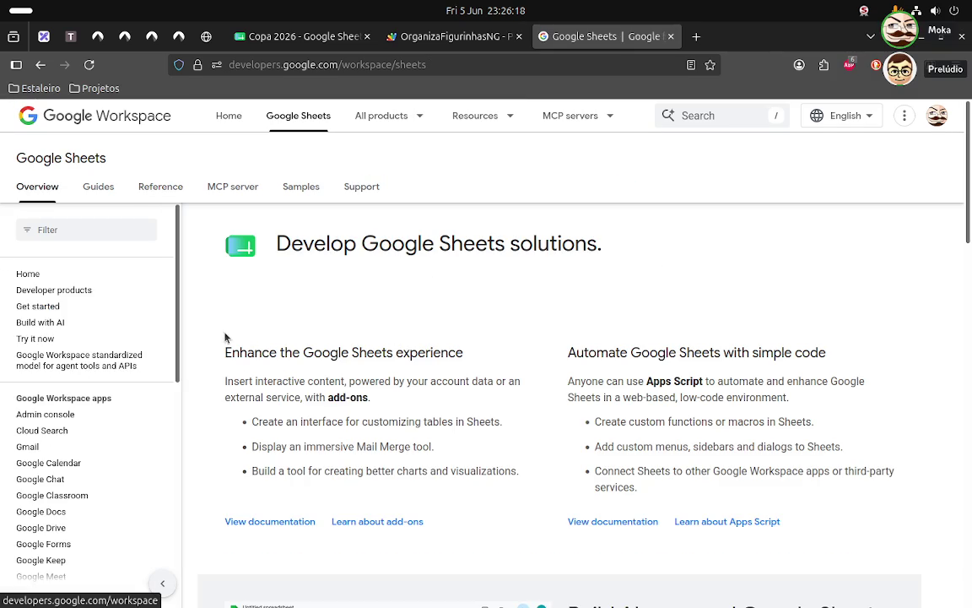
scroll(270, 340, "down", 5)
scroll(271, 341, "down", 4)
scroll(271, 343, "down", 5)
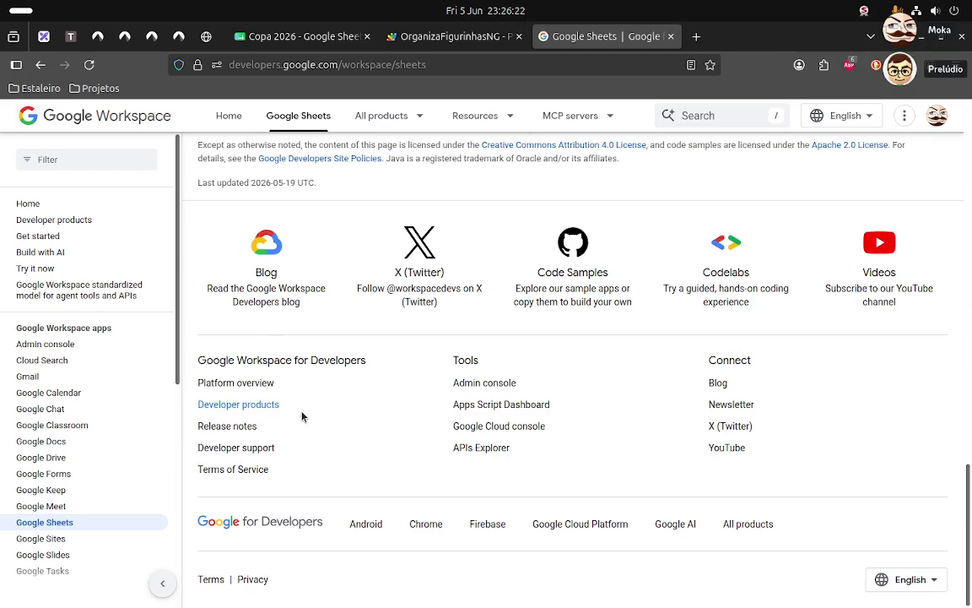
scroll(374, 409, "up", 3)
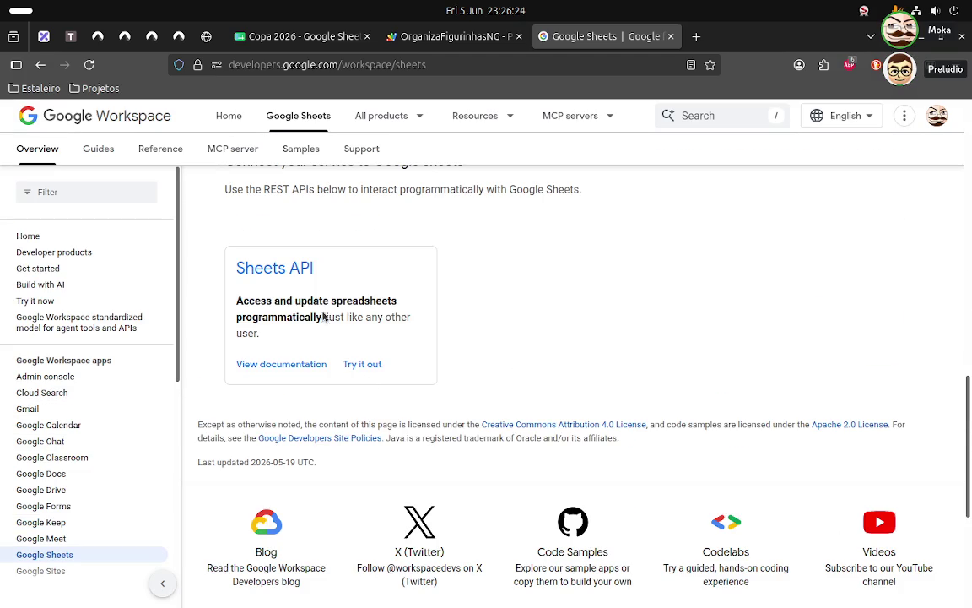
- Open the Sheets API Overview, then the Apps Script guide 'Extend Google Sheets'
left_click(287, 365)
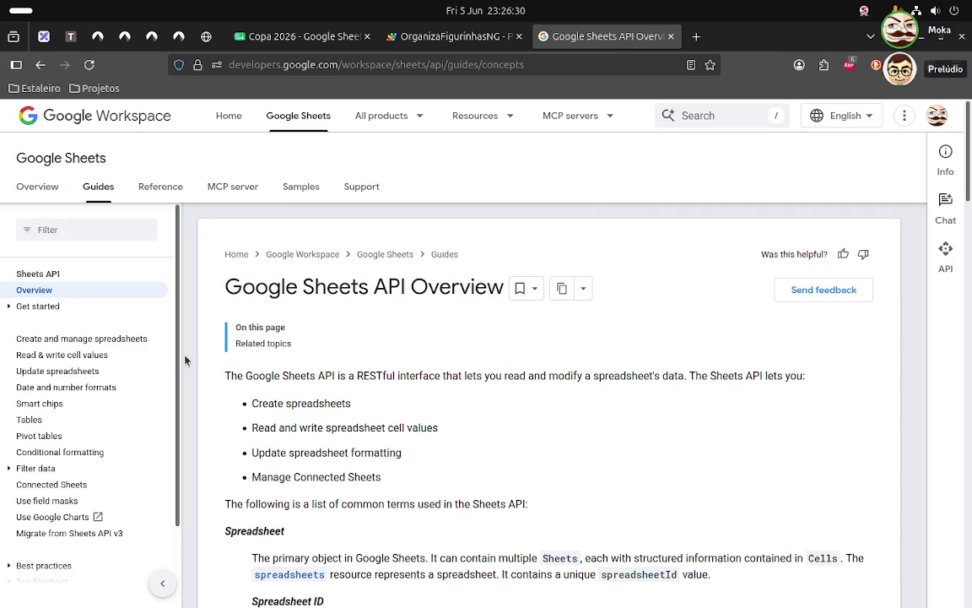
scroll(135, 355, "down", 2)
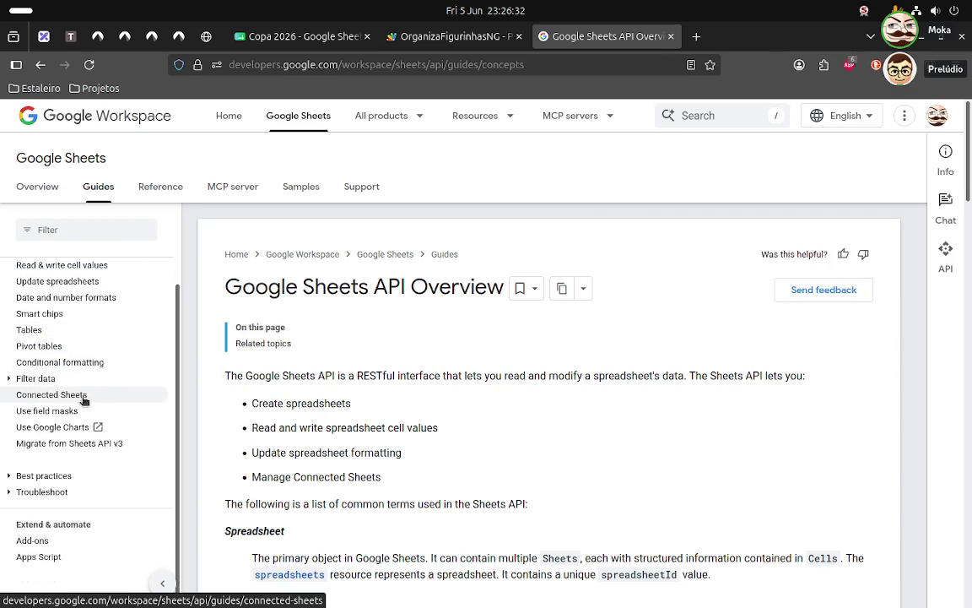
scroll(78, 341, "down", 2)
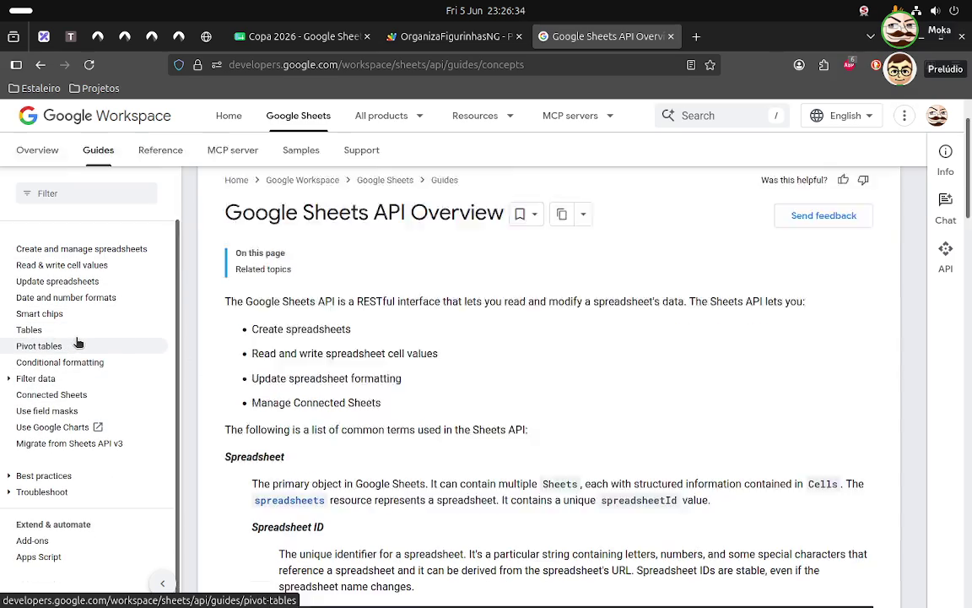
scroll(77, 346, "down", 3)
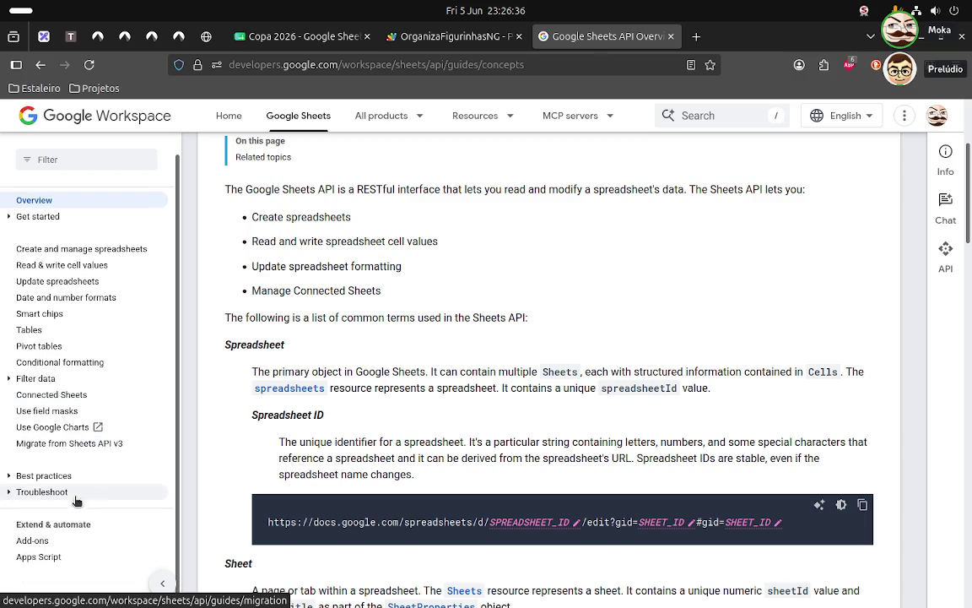
left_click(76, 552)
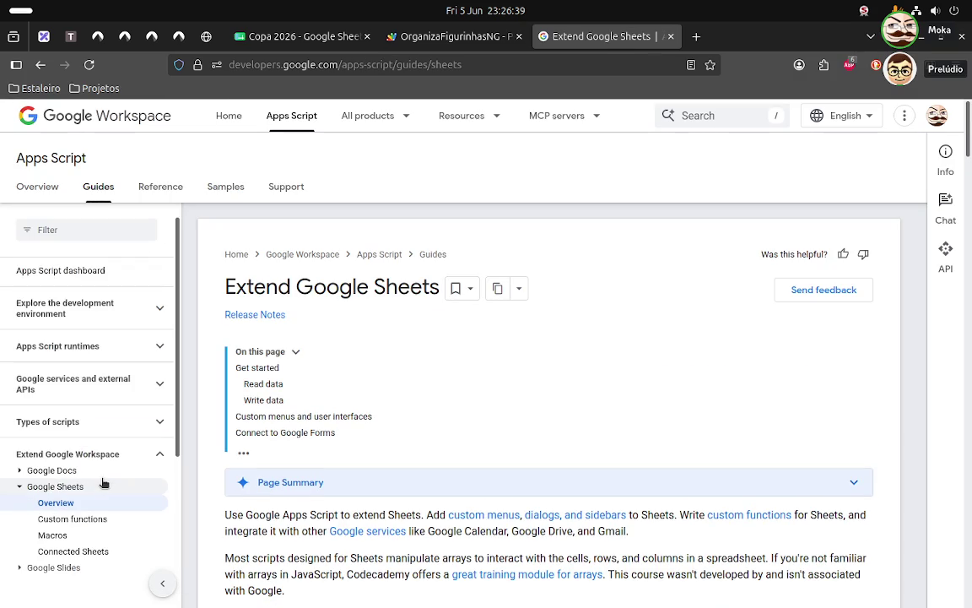
- Jump to Custom menus and open 'Images and Drawings in Sheets' in a new tab
scroll(122, 460, "down", 2)
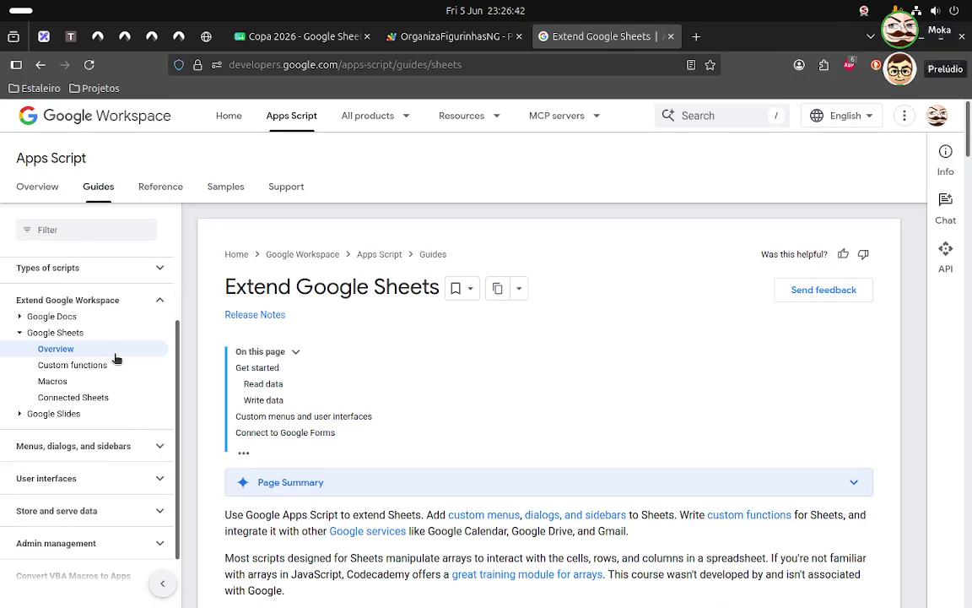
left_click(157, 479)
scroll(152, 396, "down", 2)
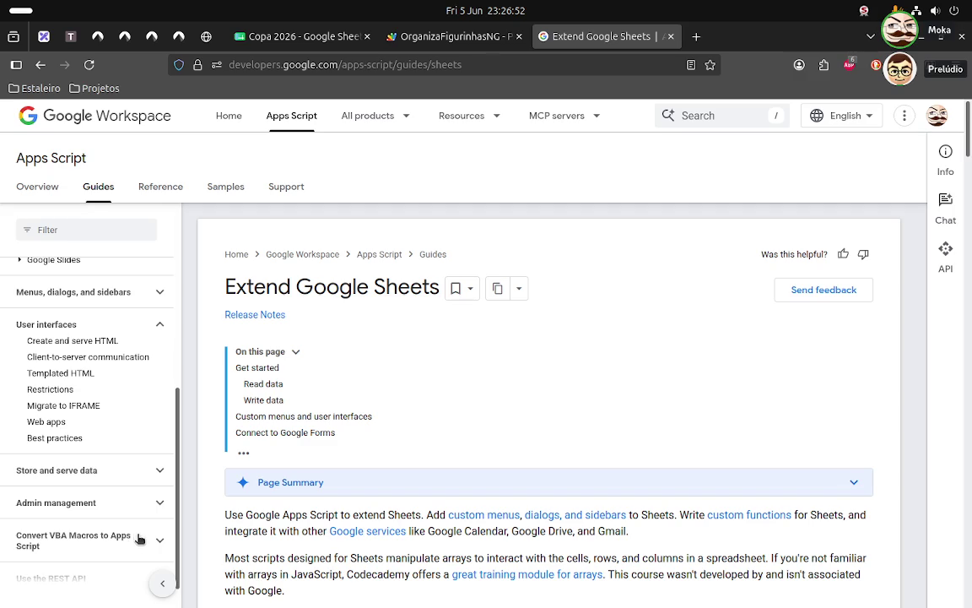
scroll(150, 533, "down", 1)
scroll(149, 531, "up", 2)
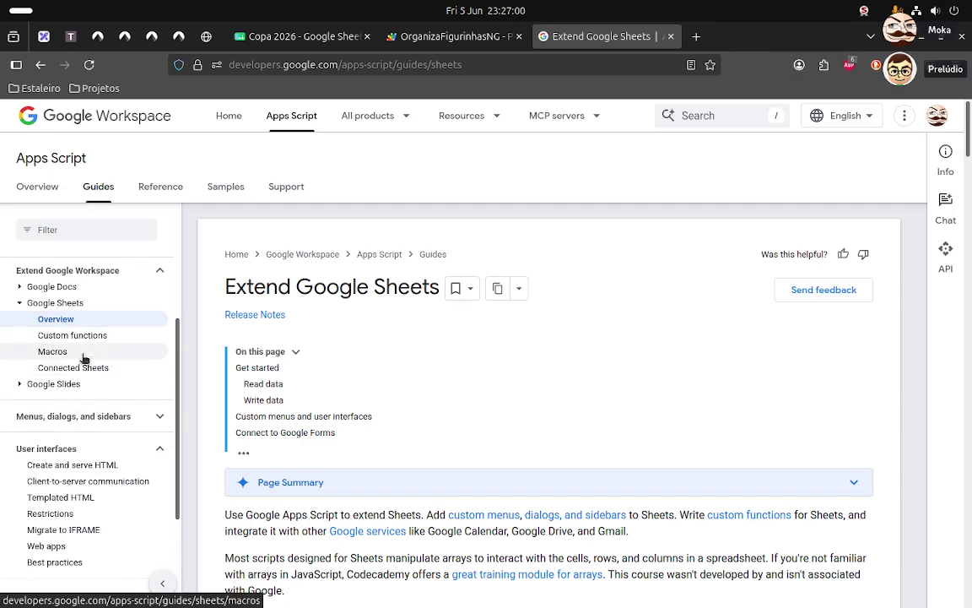
left_click(71, 303)
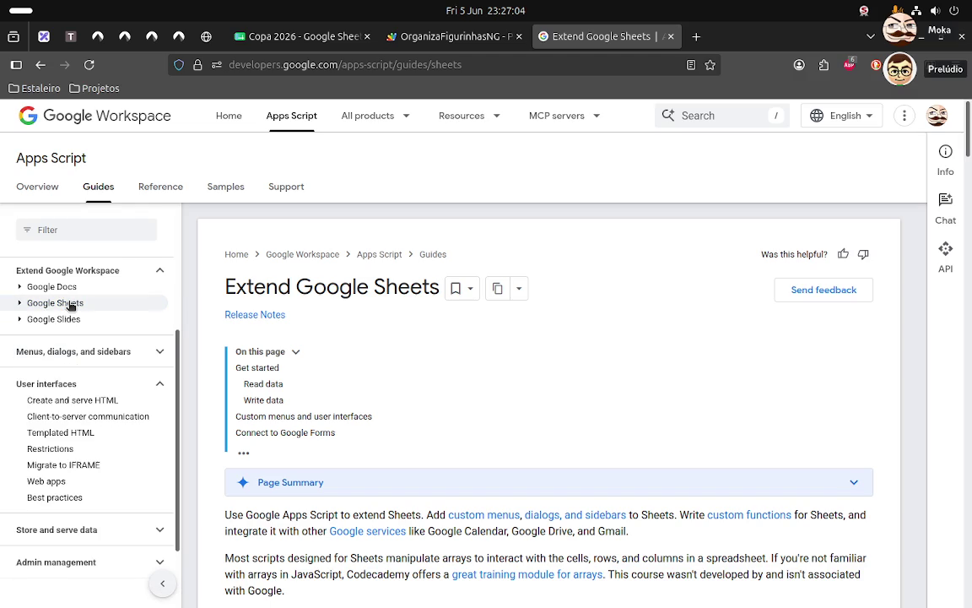
left_click(71, 304)
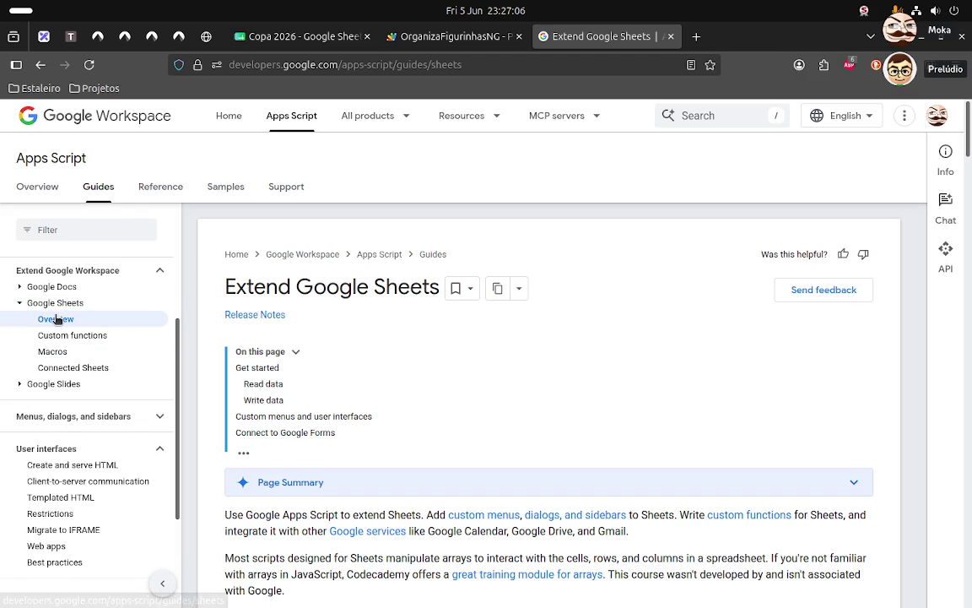
scroll(320, 331, "down", 2)
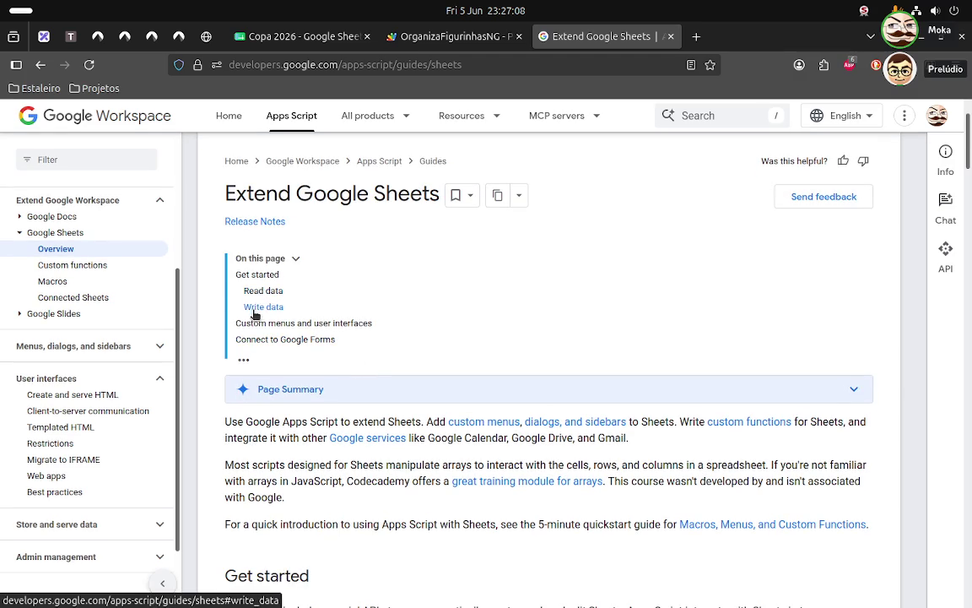
scroll(389, 320, "down", 2)
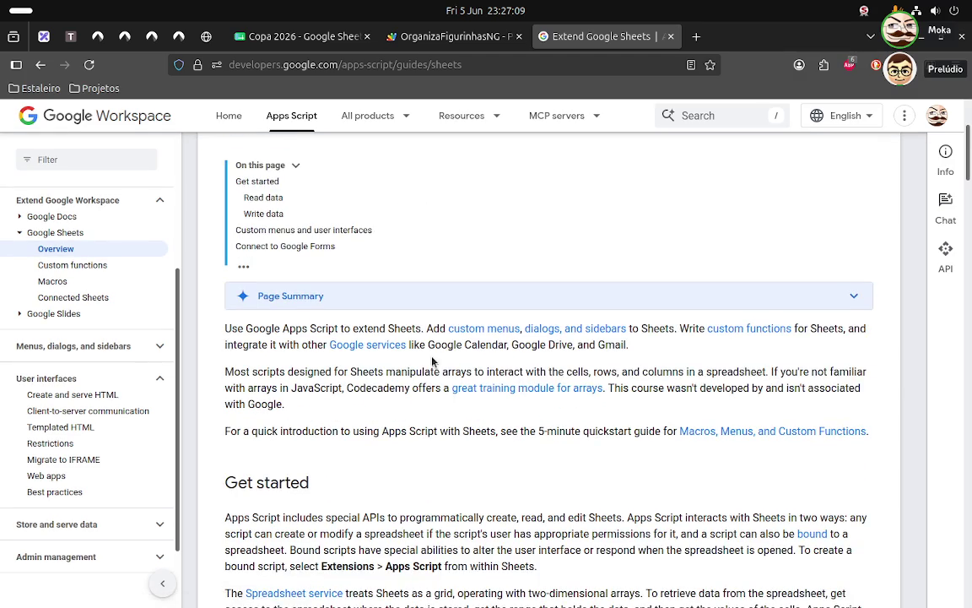
left_click(346, 231)
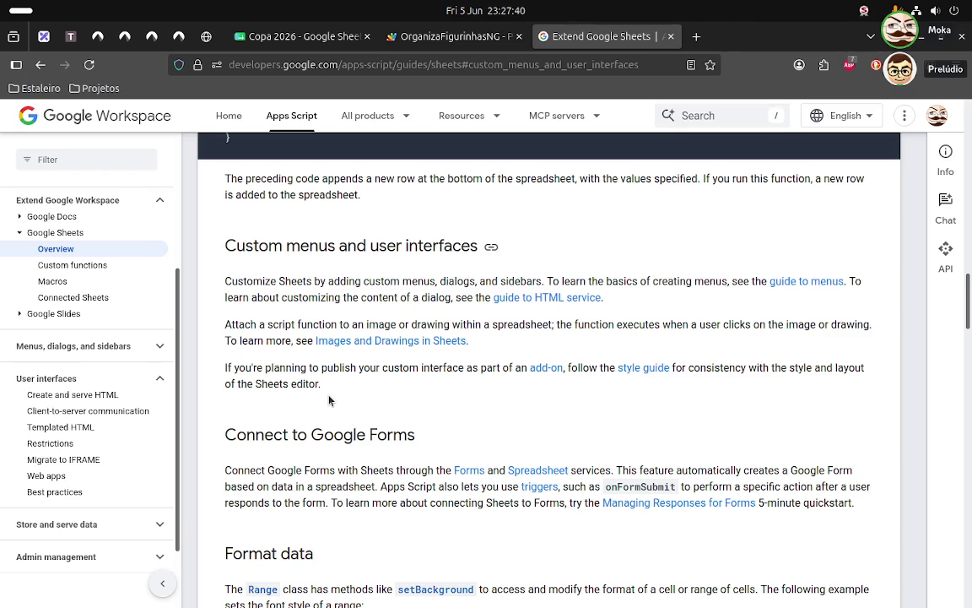
right_click(366, 341)
left_click(413, 353)
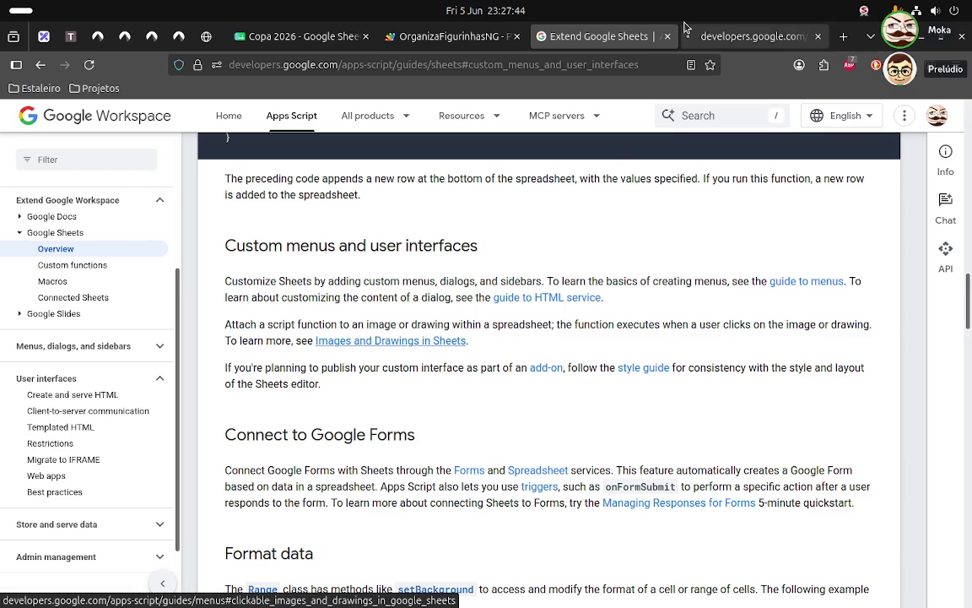
left_click(718, 37)
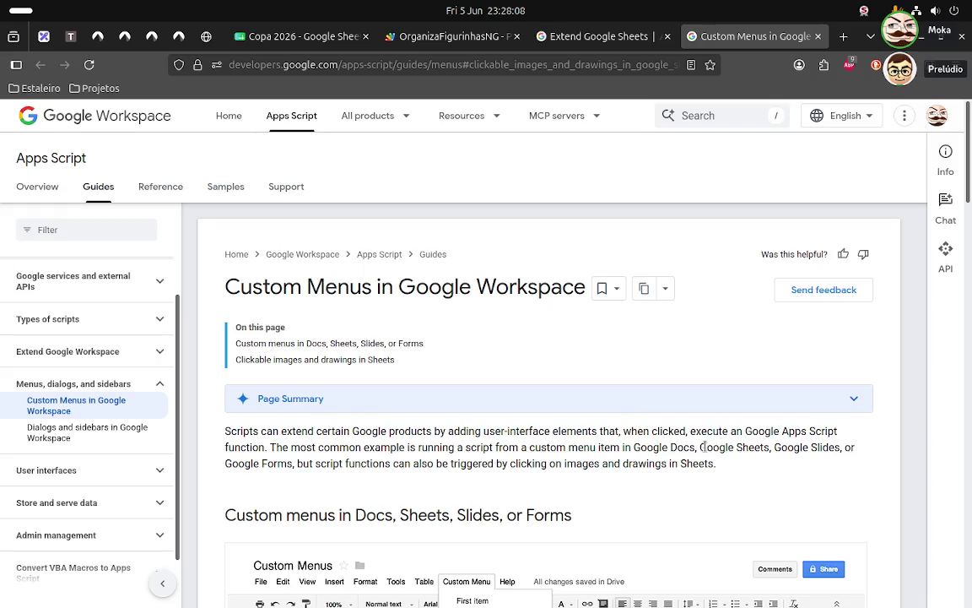
scroll(703, 447, "down", 2)
scroll(675, 443, "down", 2)
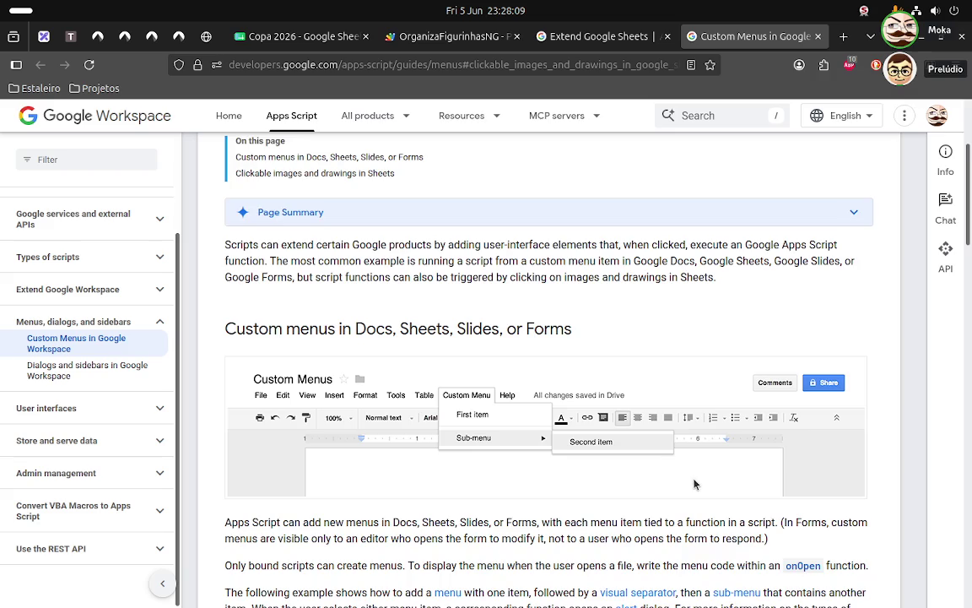
scroll(642, 437, "down", 2)
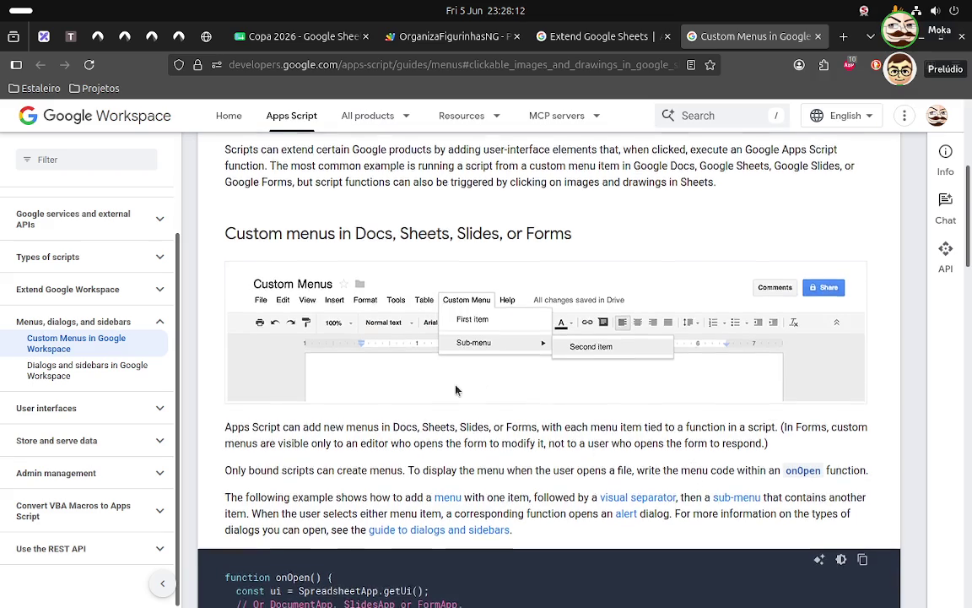
scroll(455, 384, "down", 5)
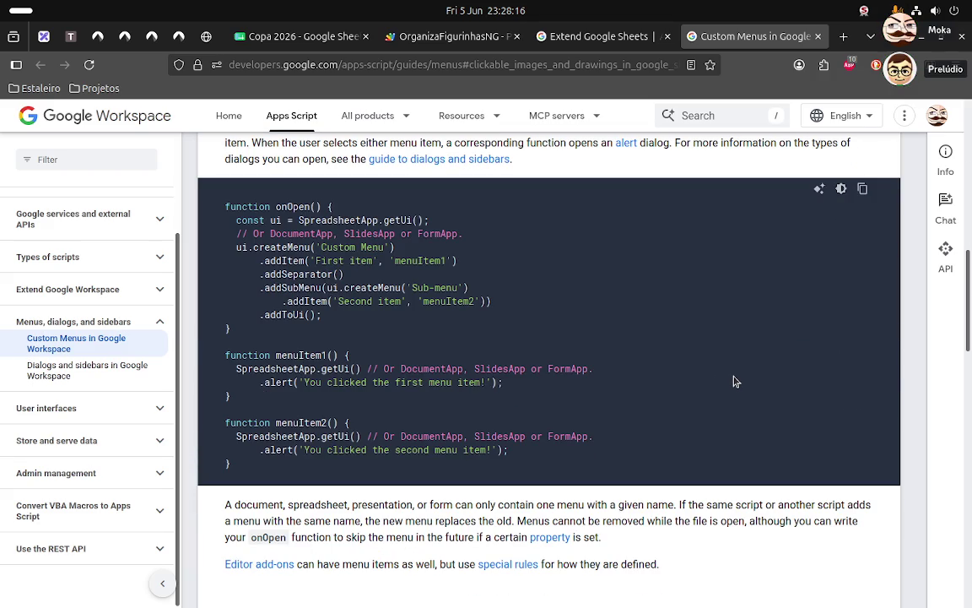
scroll(734, 383, "down", 1)
scroll(735, 382, "down", 2)
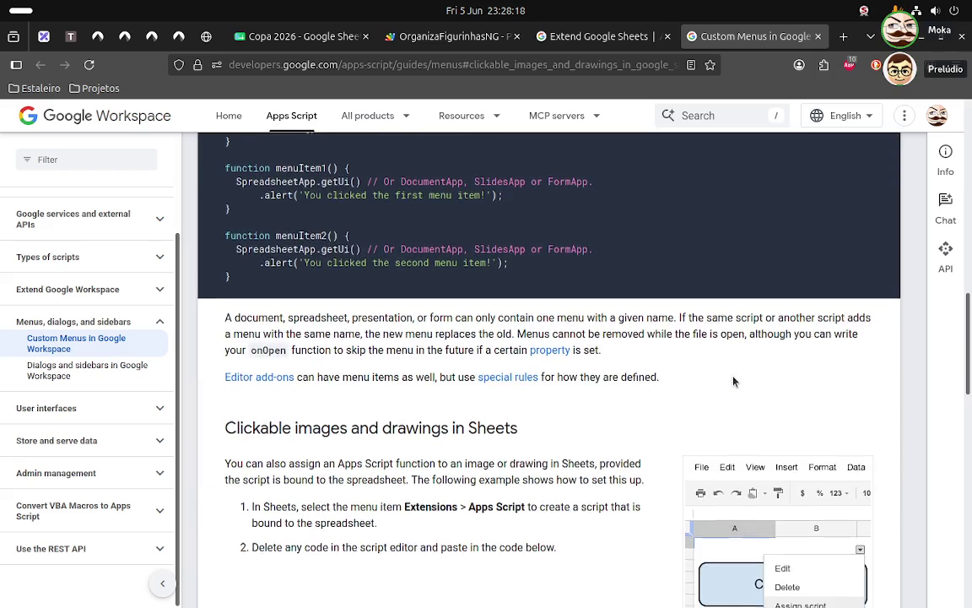
scroll(734, 383, "down", 2)
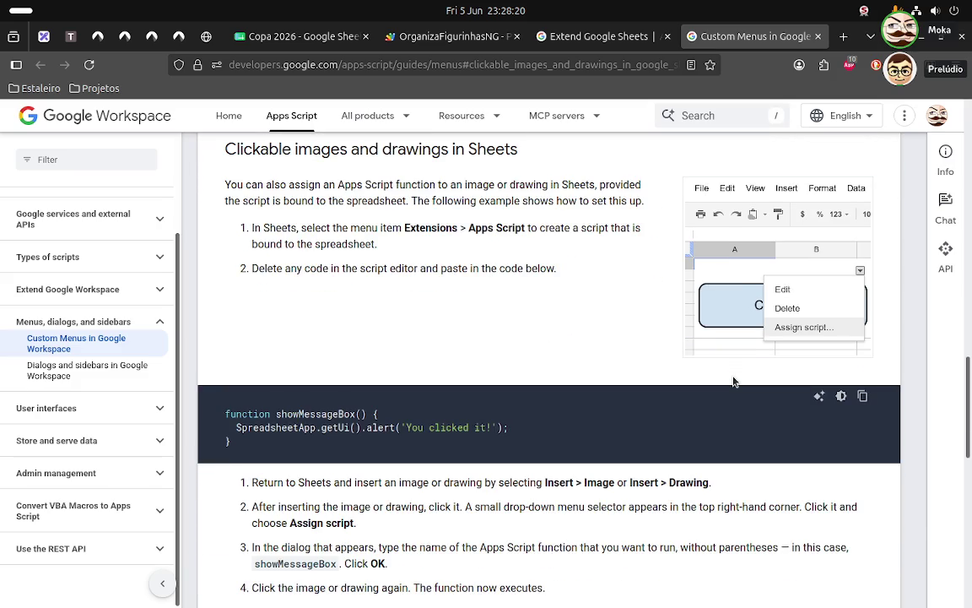
scroll(734, 383, "down", 2)
scroll(734, 382, "down", 2)
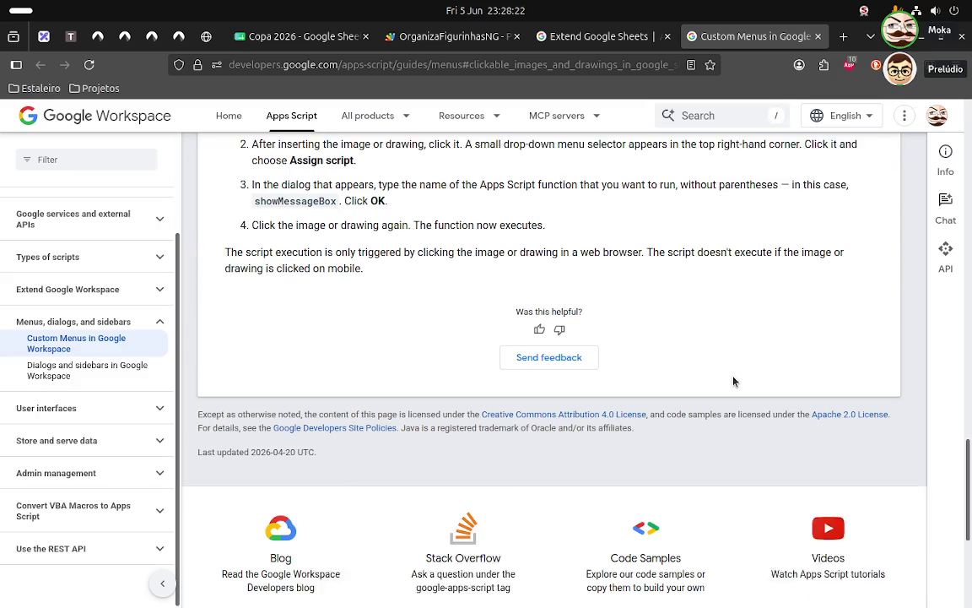
scroll(733, 381, "up", 1)
scroll(733, 382, "up", 4)
scroll(733, 381, "up", 4)
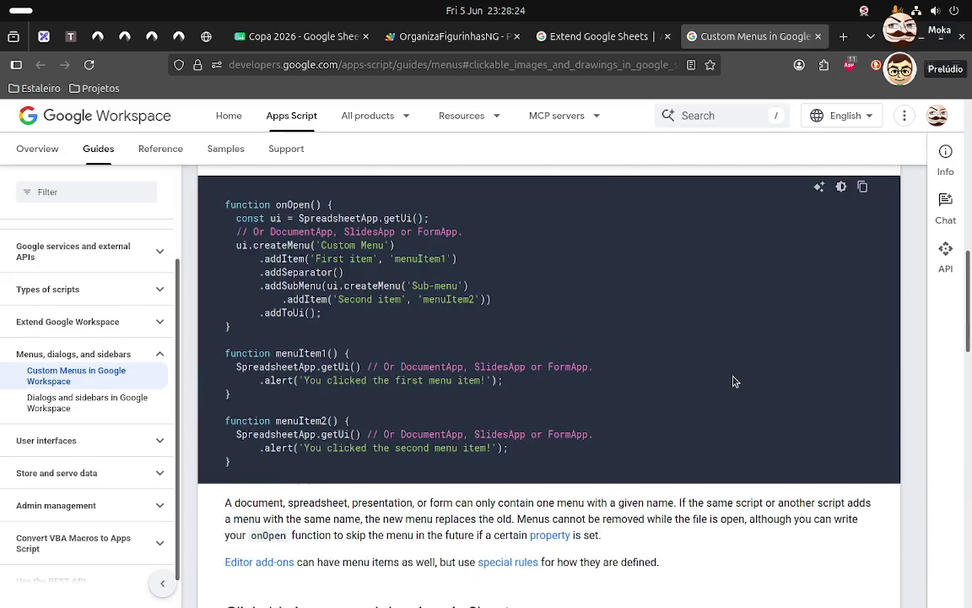
scroll(734, 381, "up", 3)
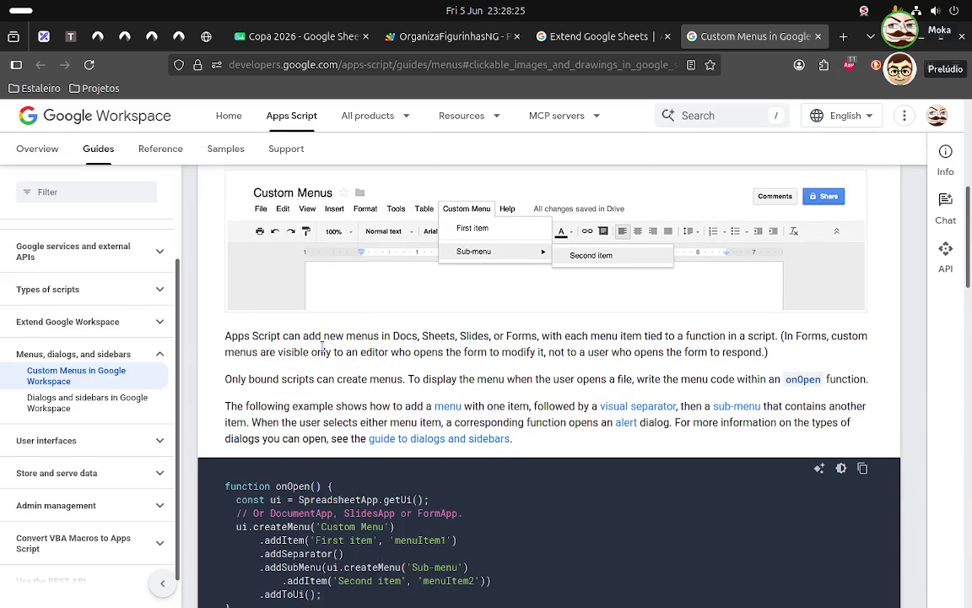
scroll(324, 342, "up", 2)
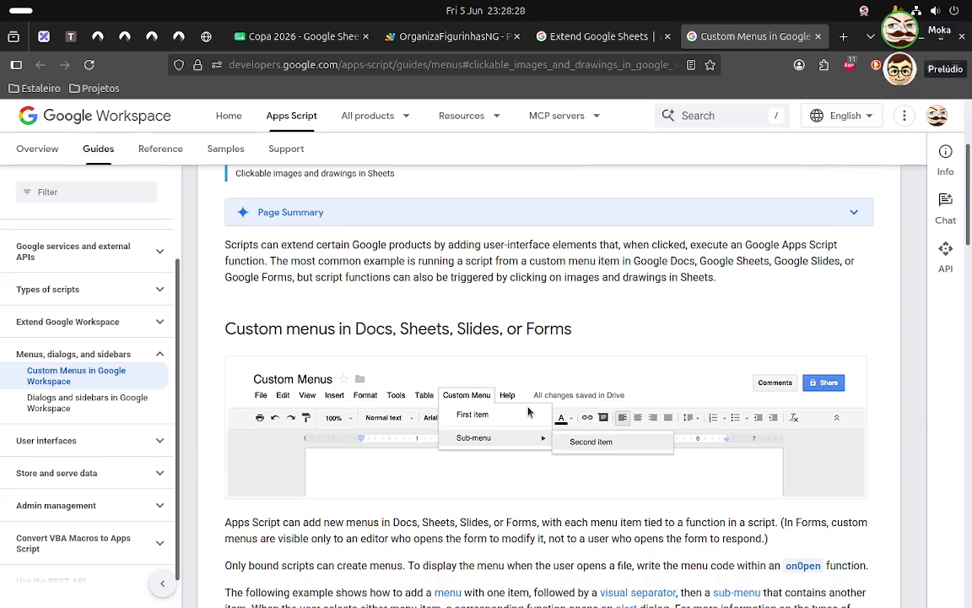
scroll(393, 313, "up", 2)
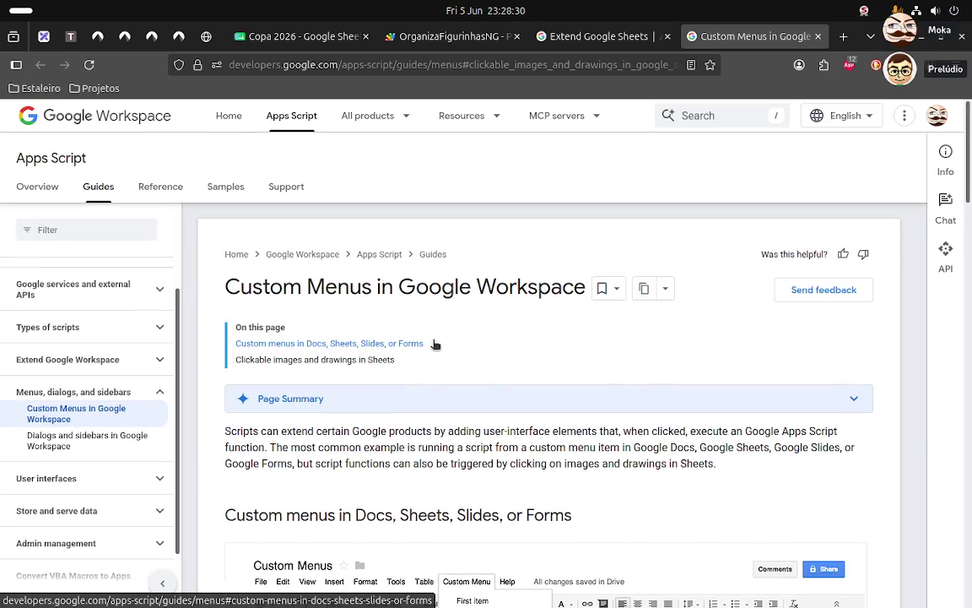
scroll(435, 344, "down", 1)
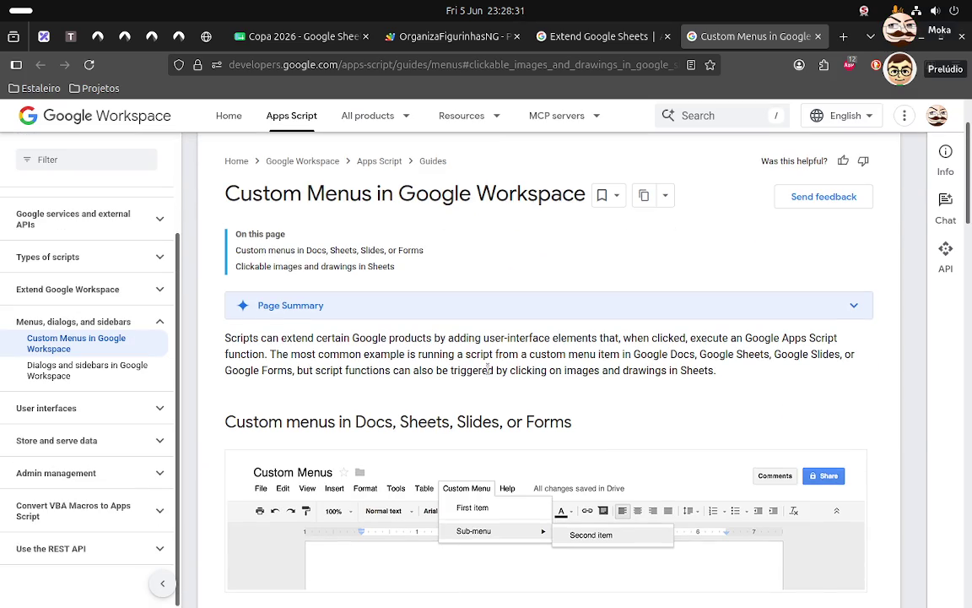
mouse_move(398, 422)
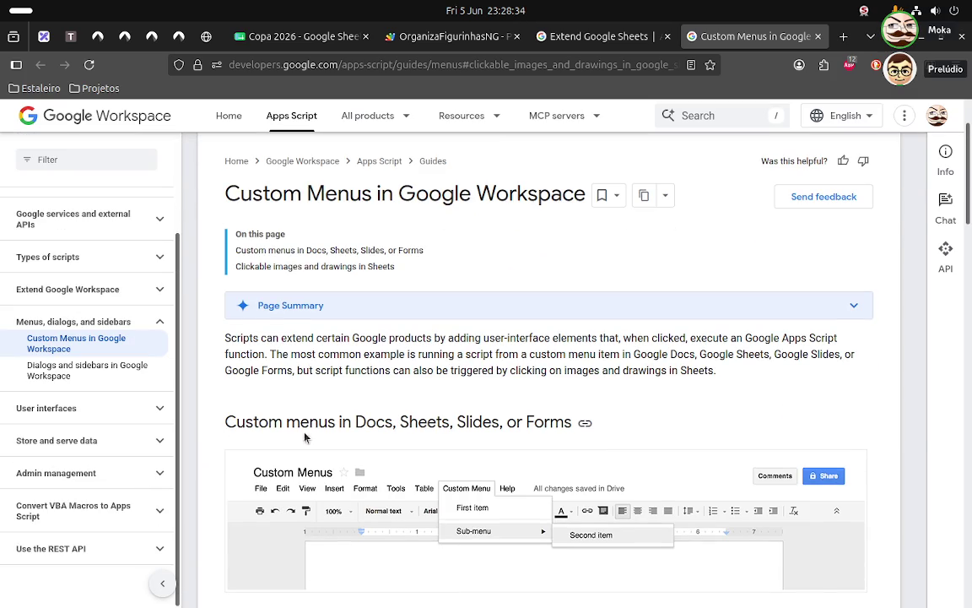
scroll(447, 401, "down", 3)
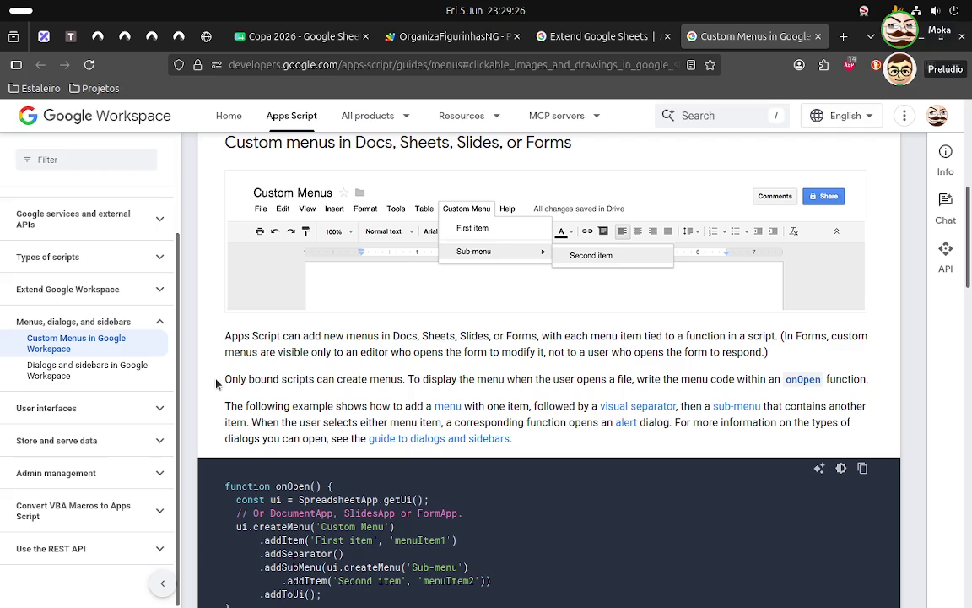
scroll(291, 373, "down", 4)
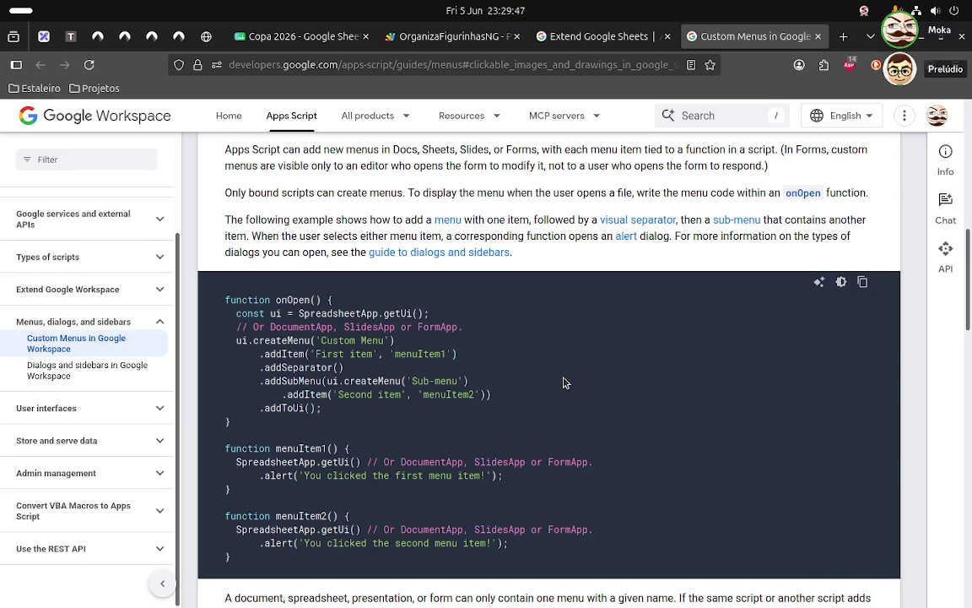
scroll(564, 382, "down", 3)
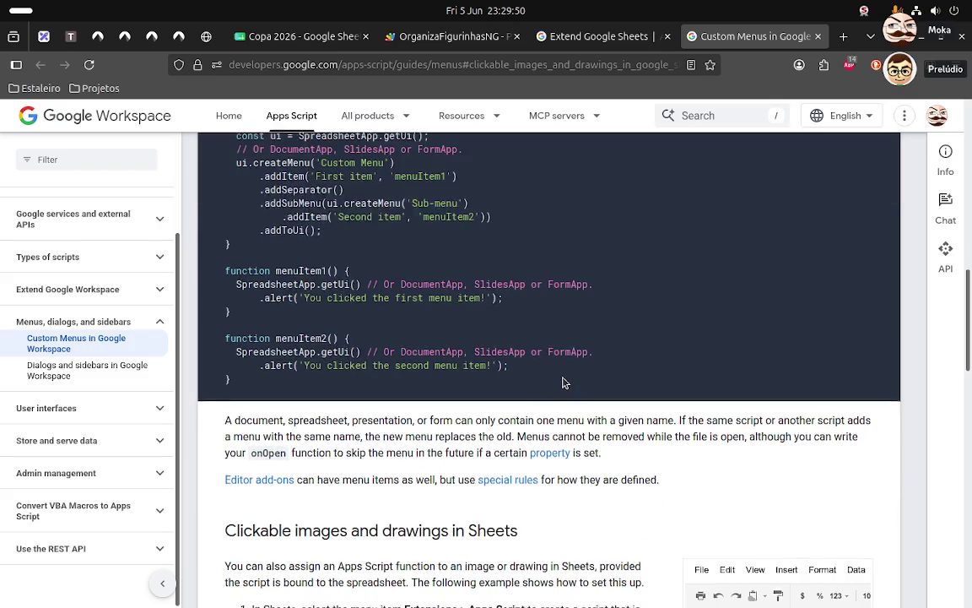
scroll(564, 383, "down", 2)
scroll(304, 358, "down", 1)
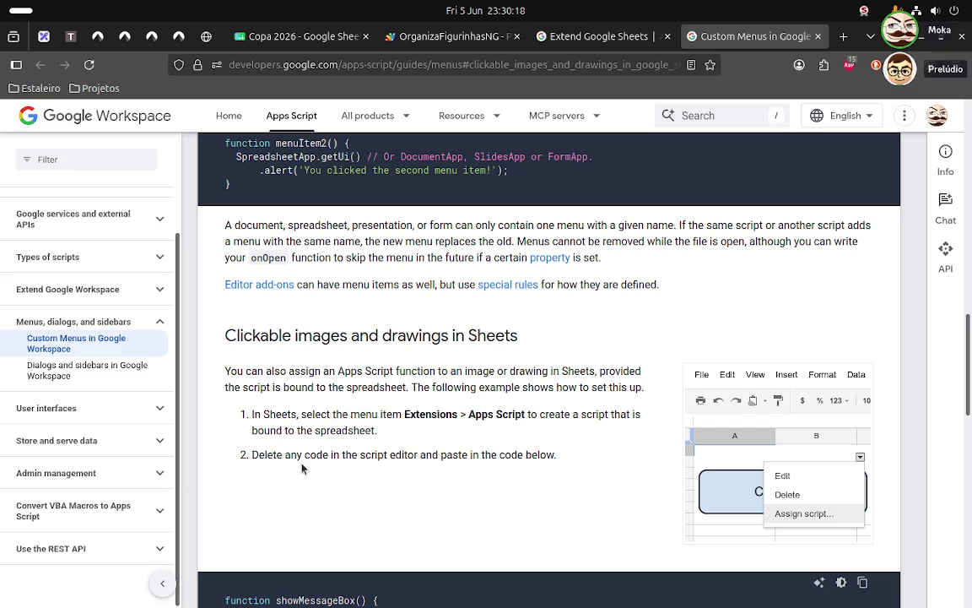
scroll(369, 475, "down", 4)
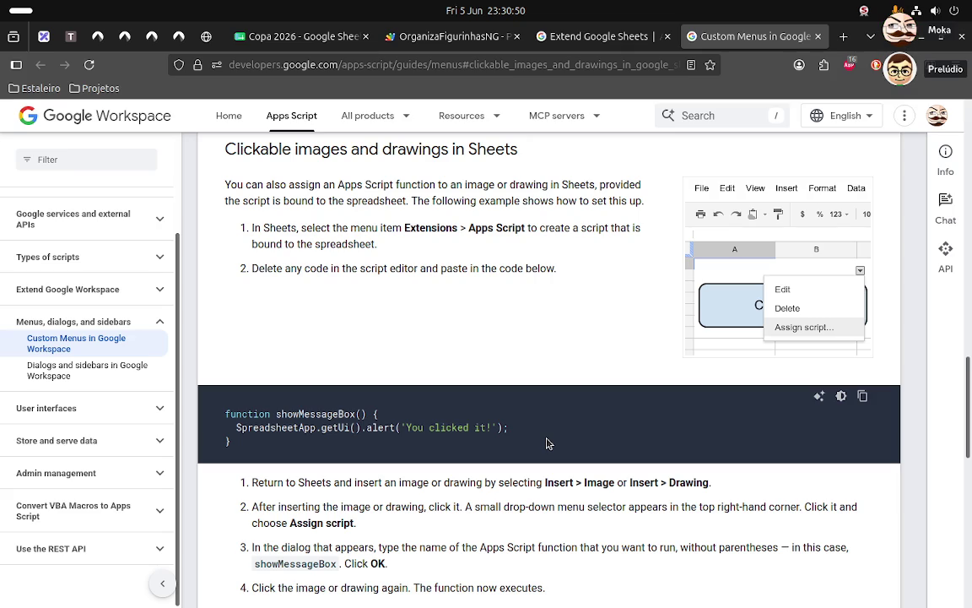
scroll(547, 443, "down", 3)
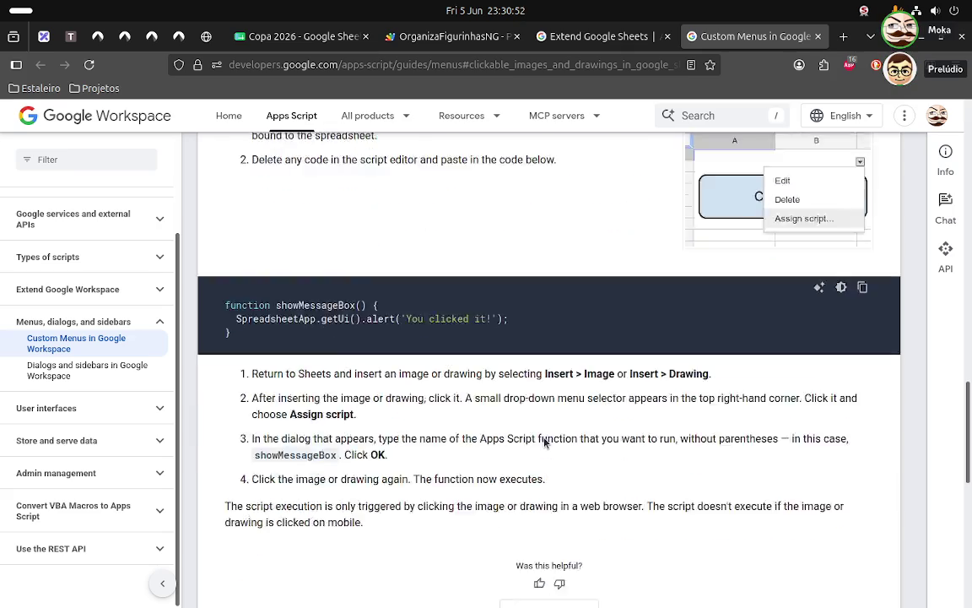
scroll(546, 443, "down", 2)
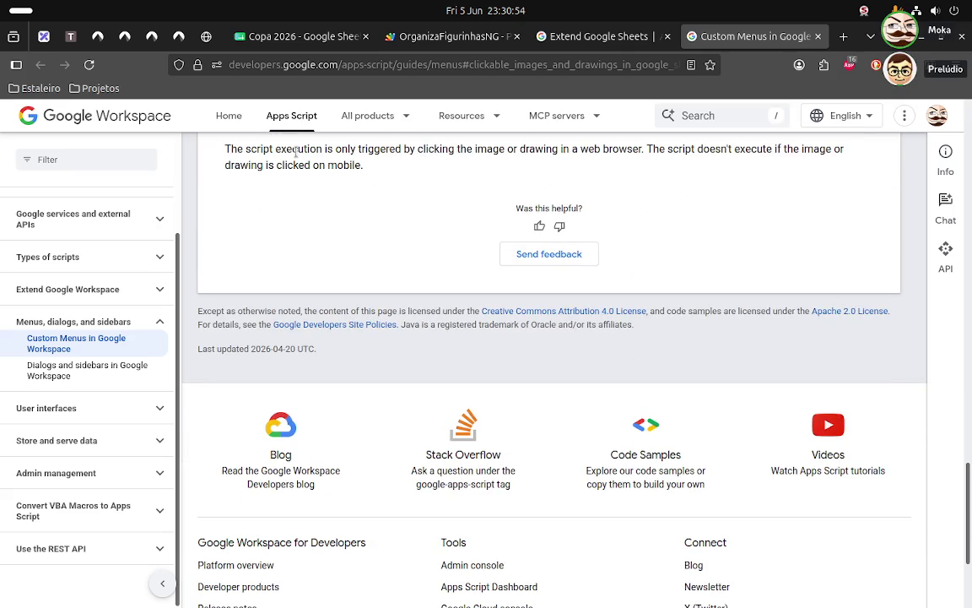
- Copy a link to the MEX cell, test it in a new tab, then close that tab
left_click(269, 36)
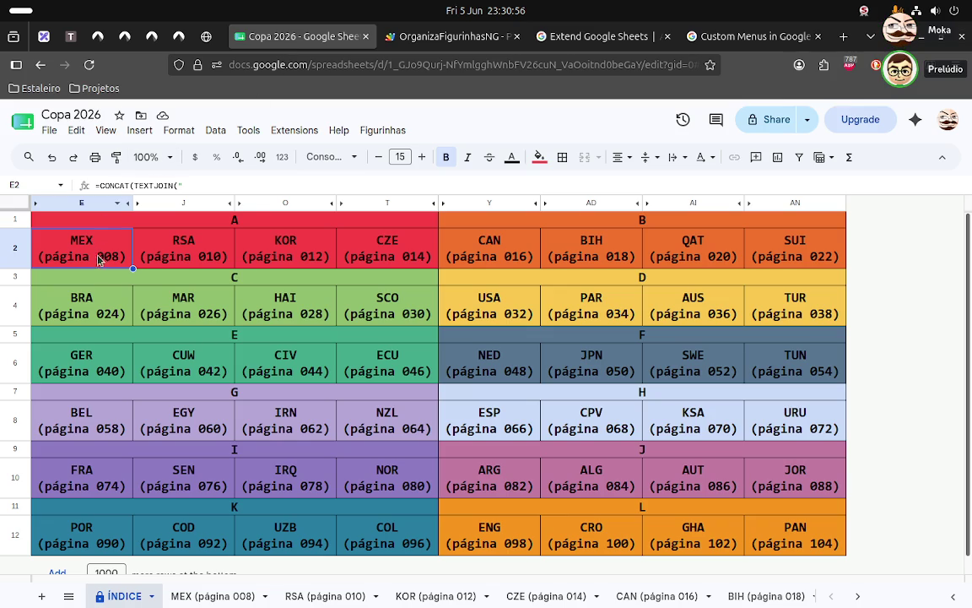
right_click(127, 244)
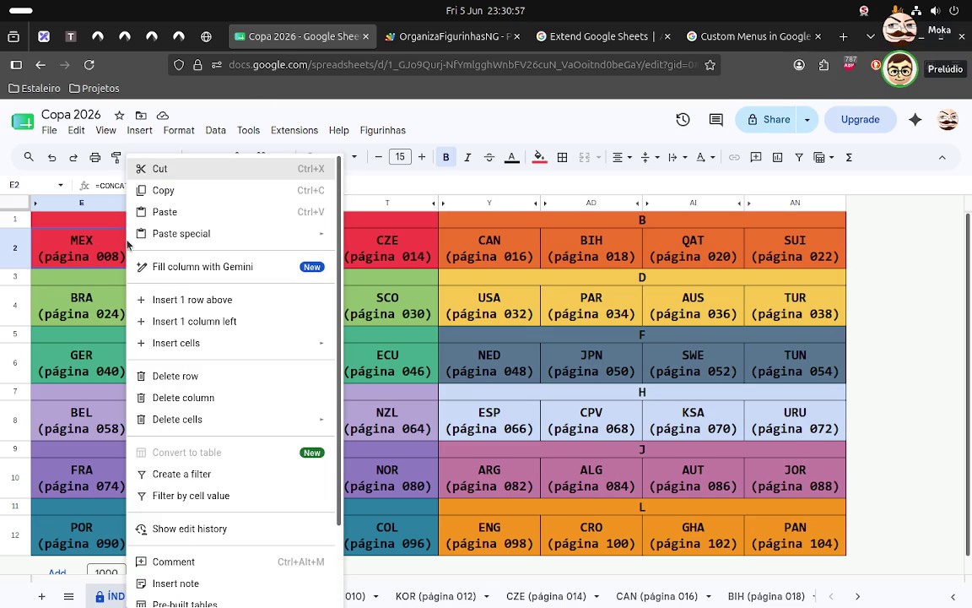
scroll(185, 346, "down", 2)
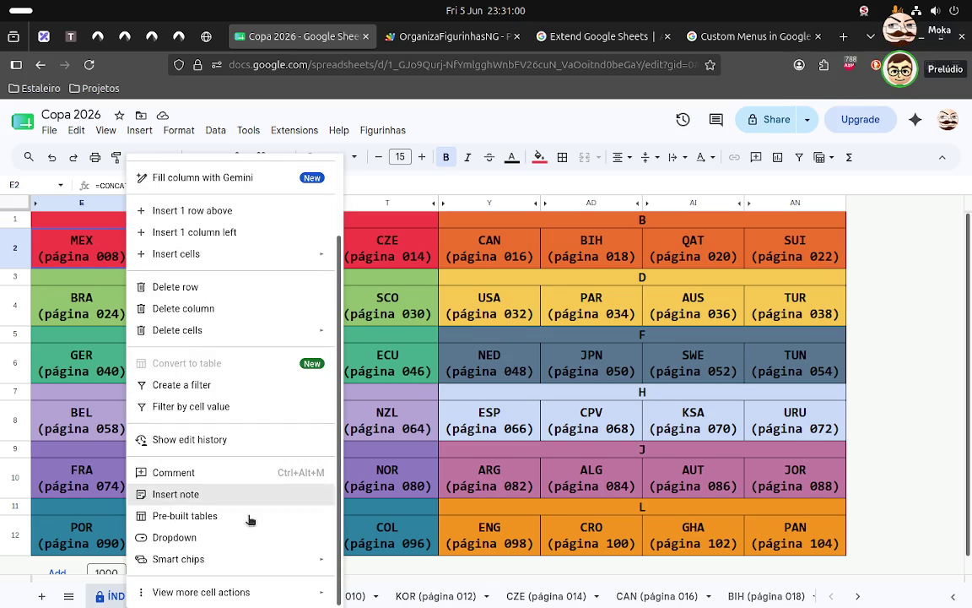
mouse_move(201, 591)
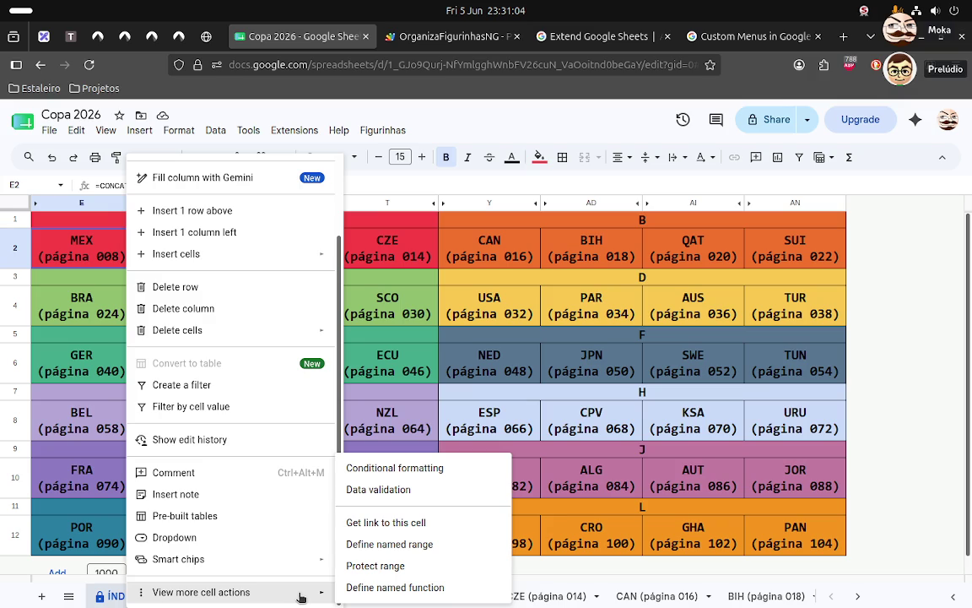
left_click(368, 524)
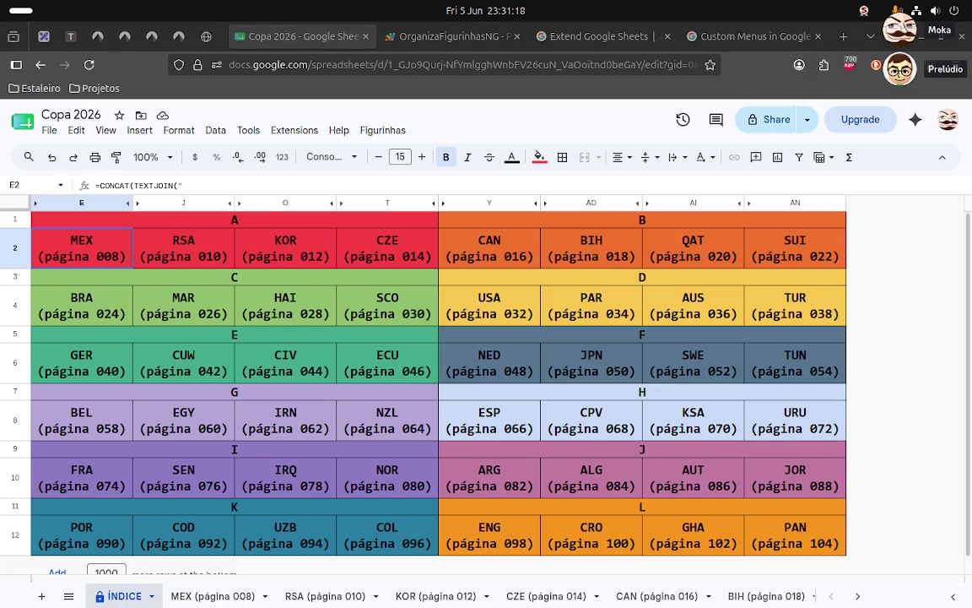
left_click(844, 39)
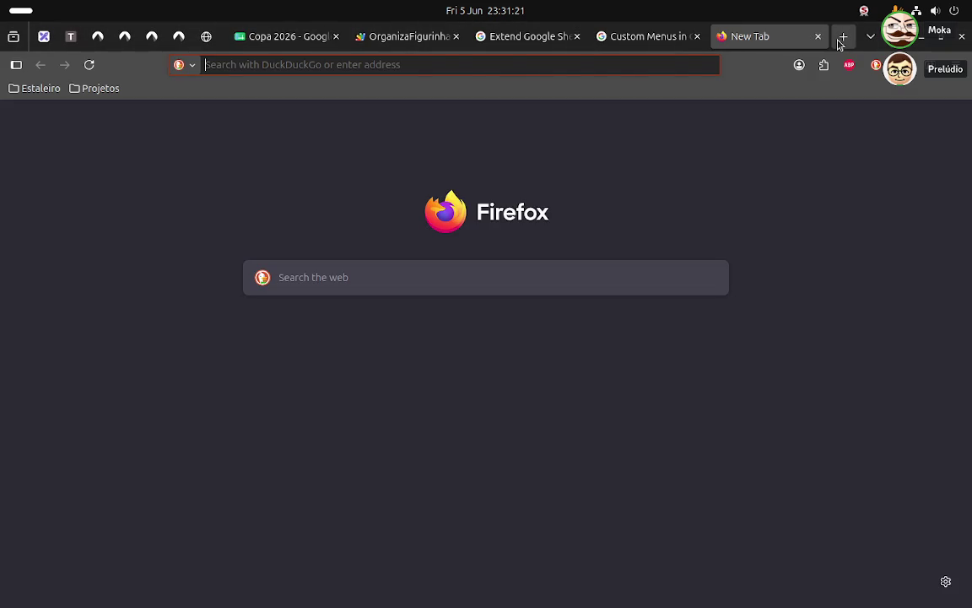
key("ctrl+v")
key("Return")
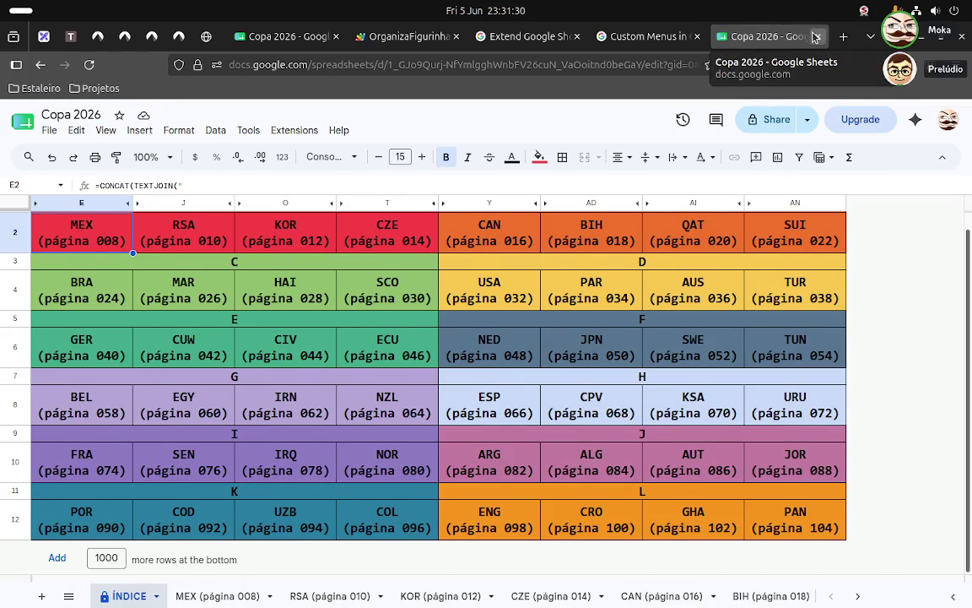
left_click(818, 37)
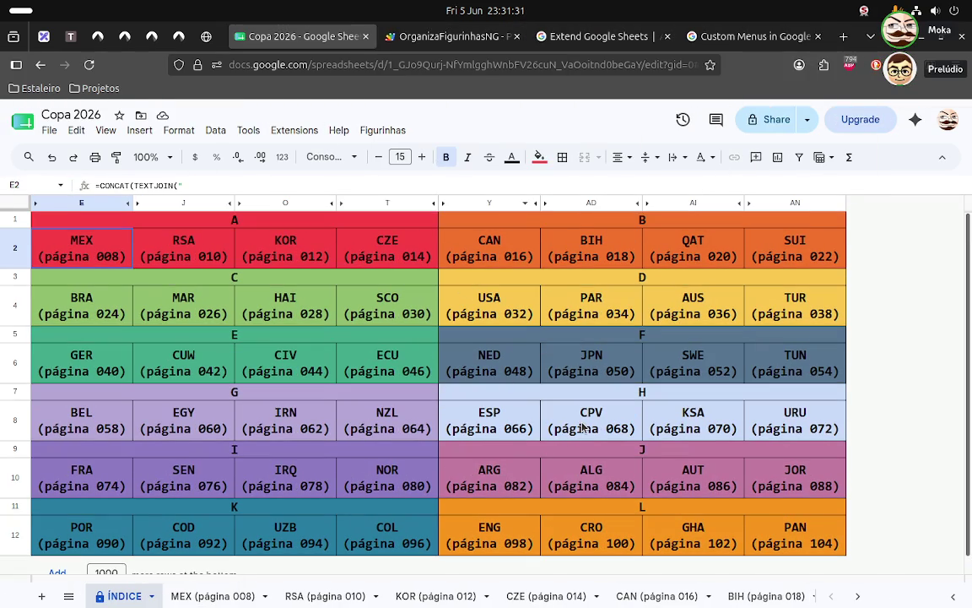
- Copy a link to the CPV cell and open it in a new tab
right_click(582, 428)
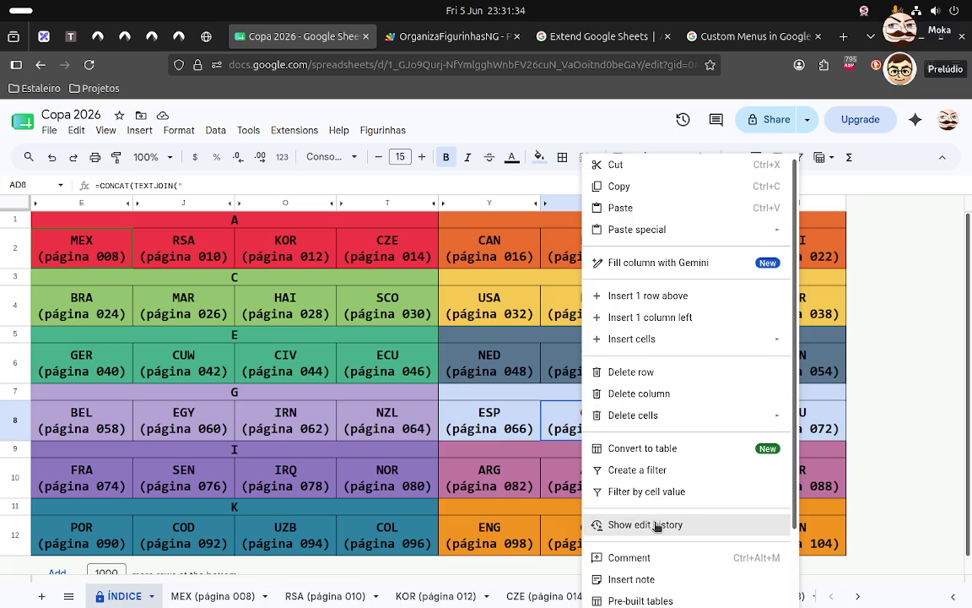
scroll(655, 527, "down", 1)
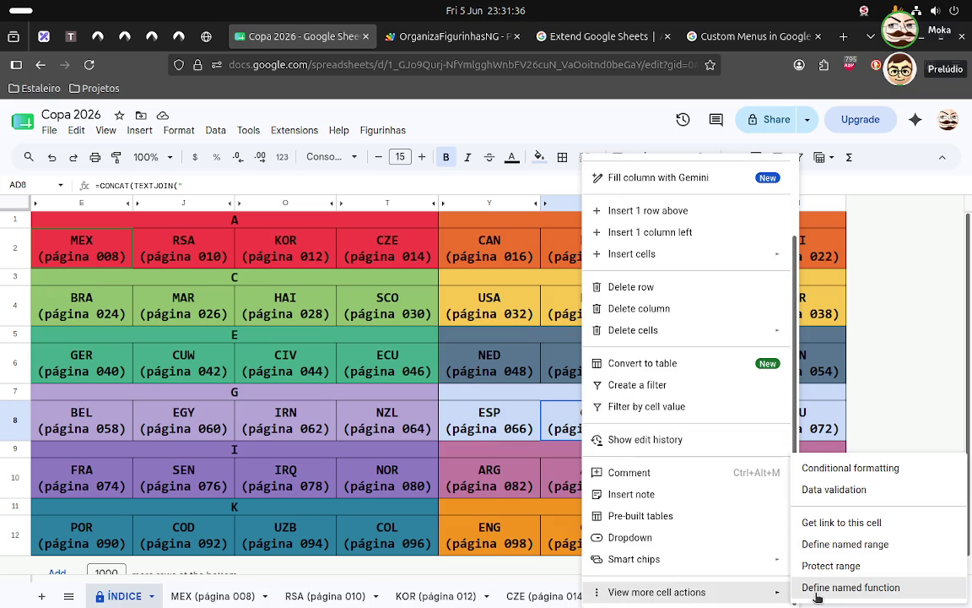
left_click(833, 522)
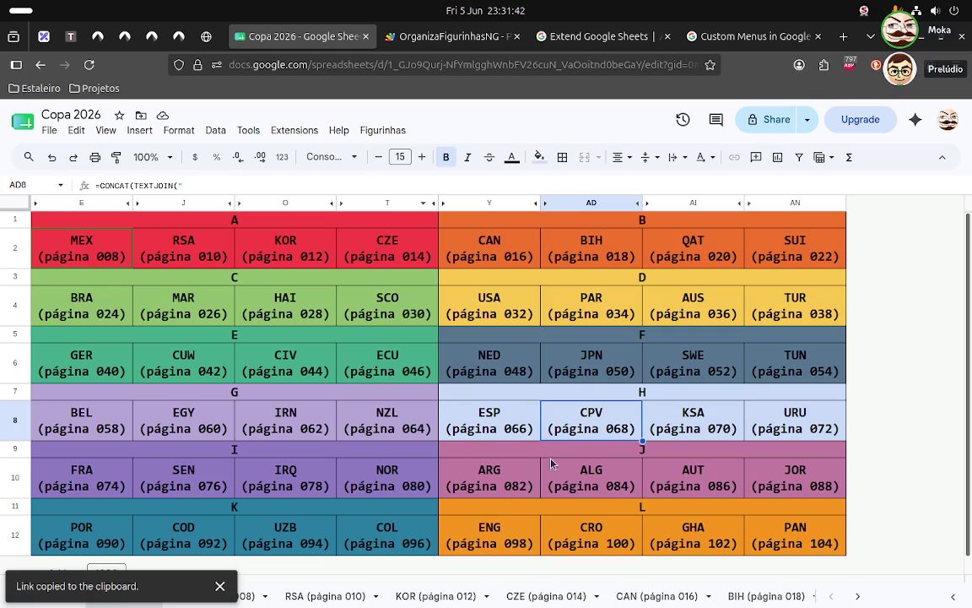
left_click(841, 40)
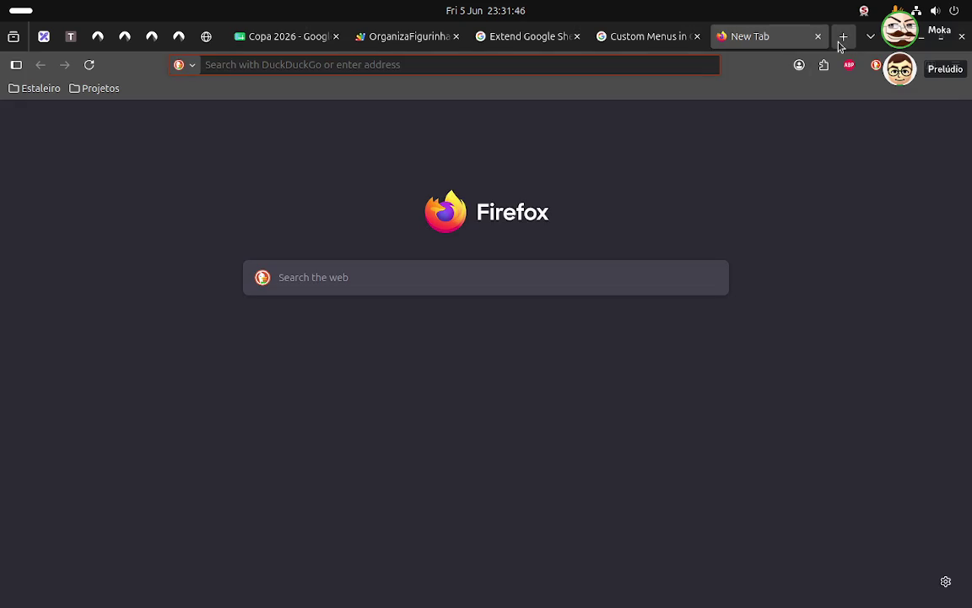
key("ctrl+v")
key("Return")
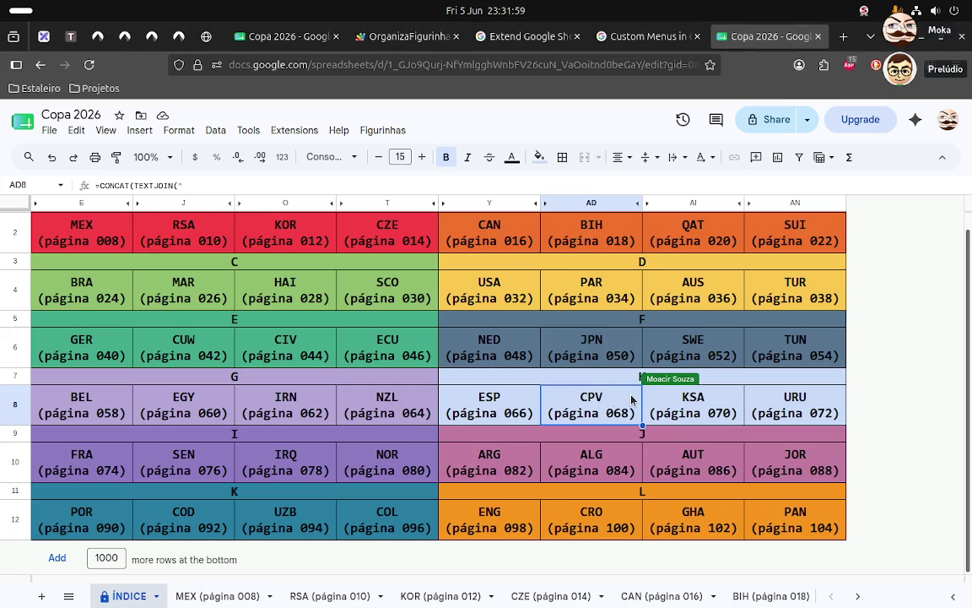
- Close the duplicate tab, confirm CPV has no data validation rules, then select AN8
left_click(815, 36)
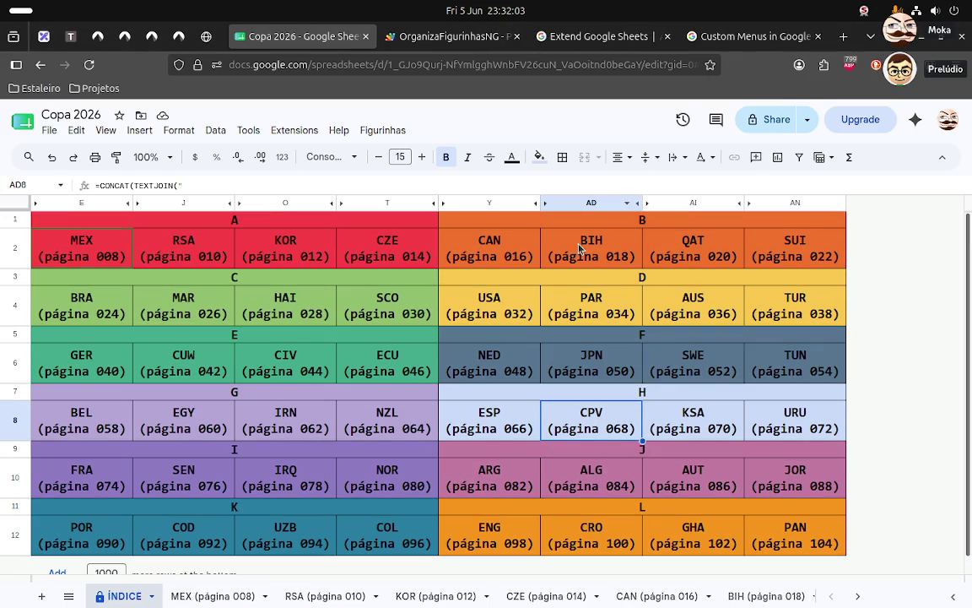
right_click(572, 432)
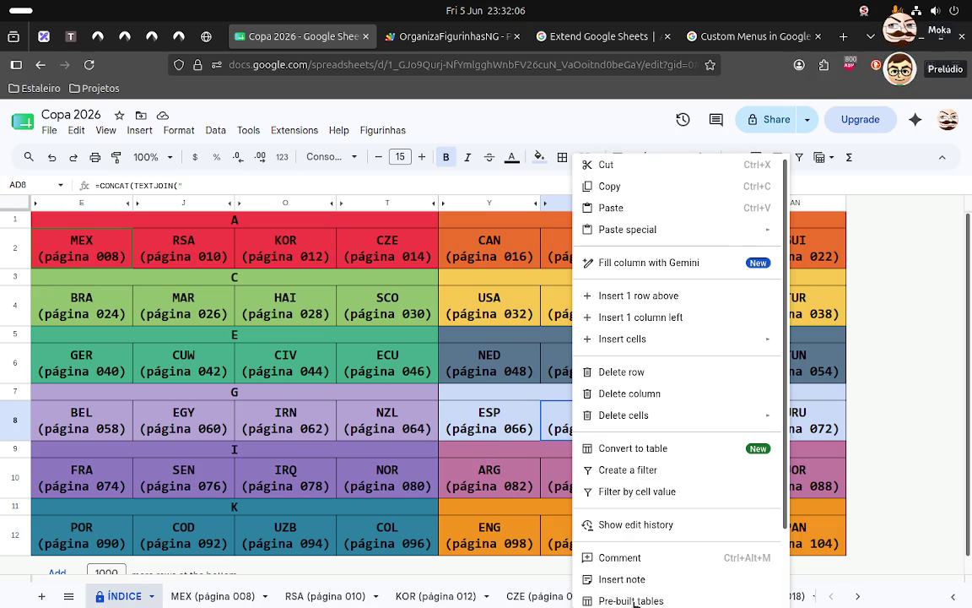
scroll(635, 591, "down", 1)
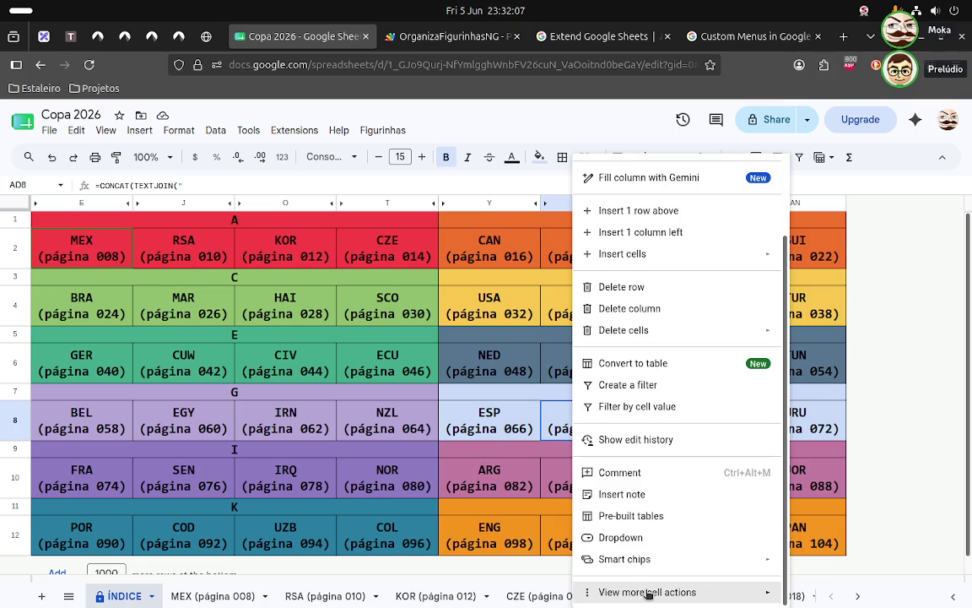
left_click(648, 594)
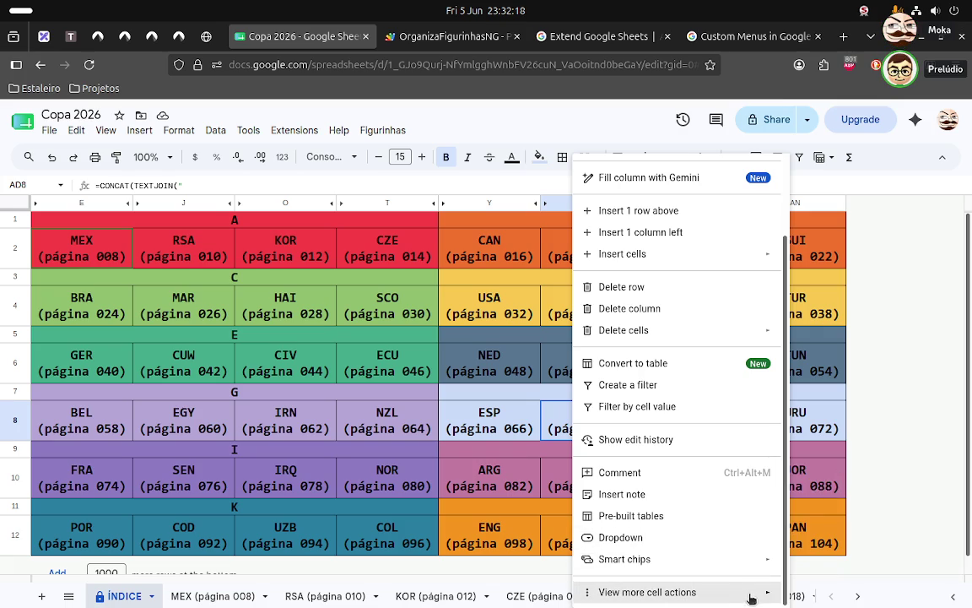
left_click(818, 498)
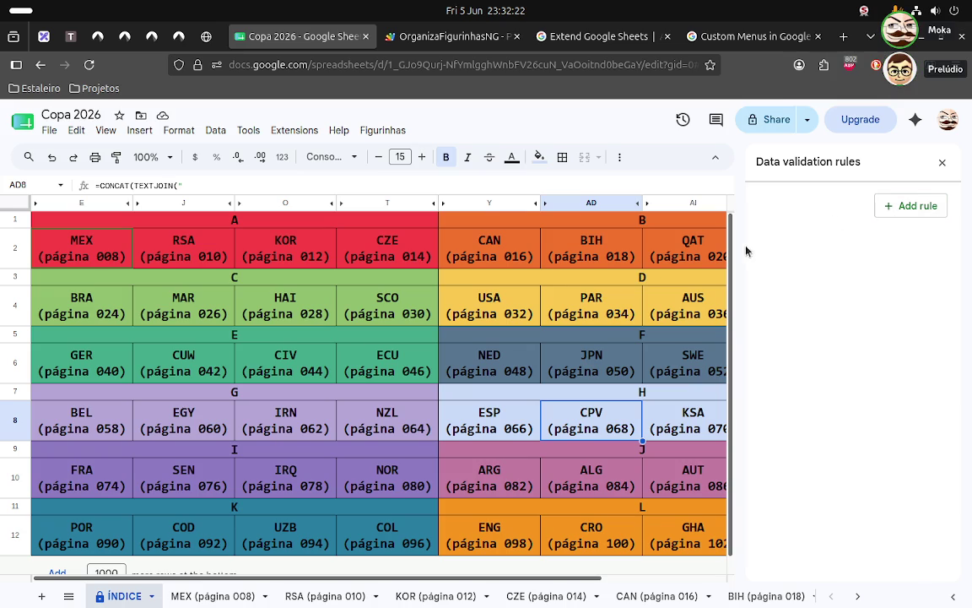
left_click(941, 165)
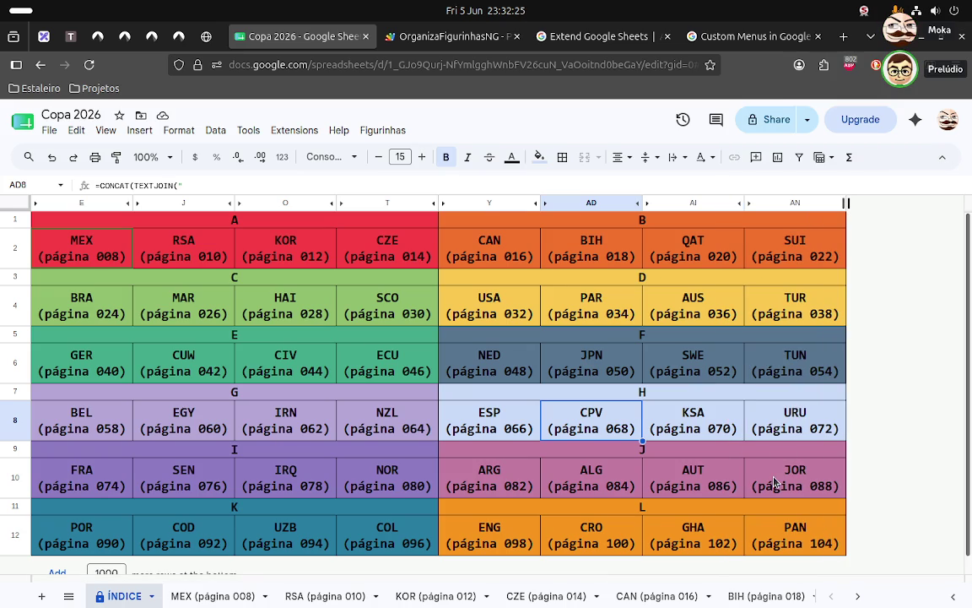
key("Right")
key("Right")
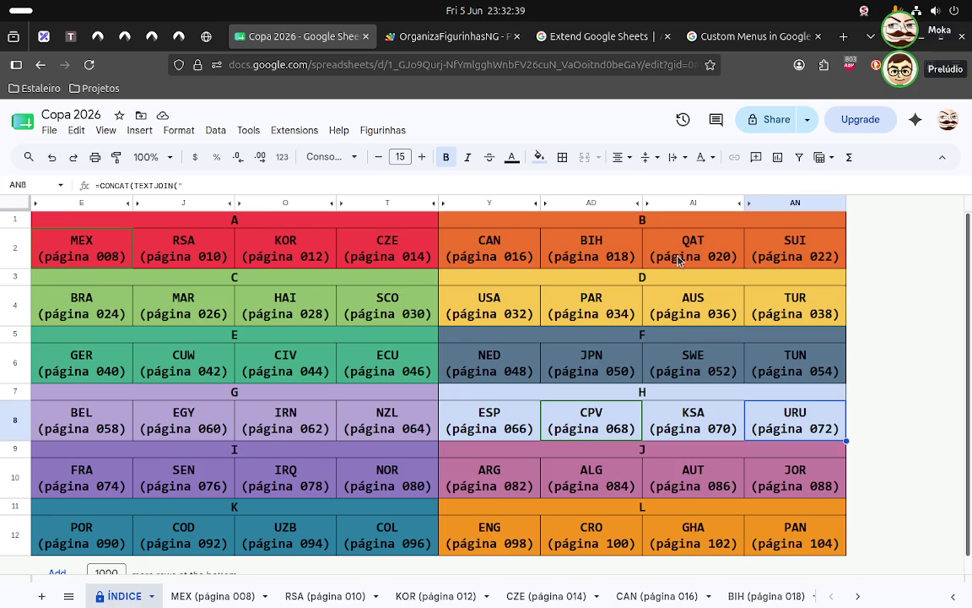
- Search 'mexico flag', then 'all countries flags', and scroll to the Flagpedia.net result
left_click(844, 38)
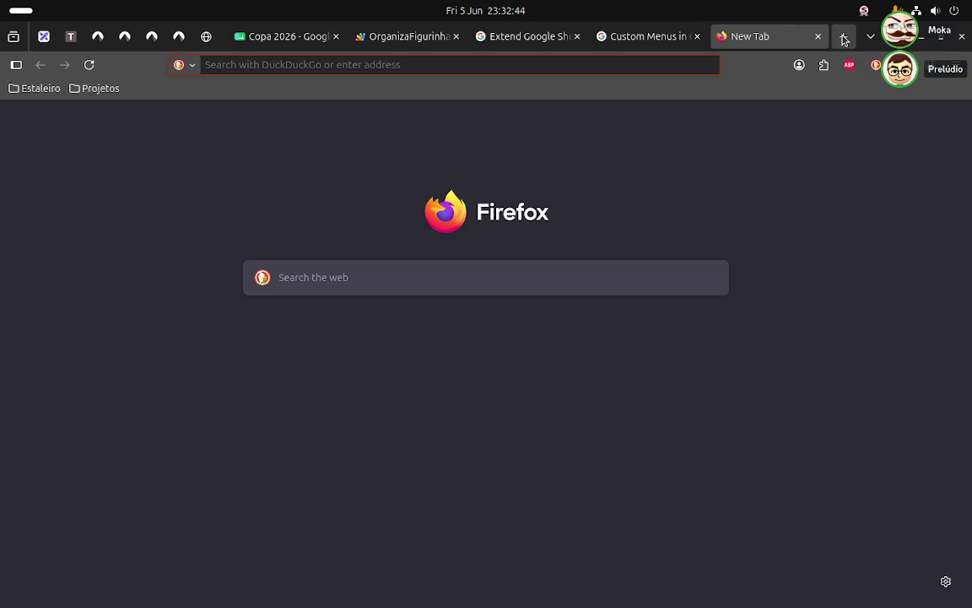
type("mexi")
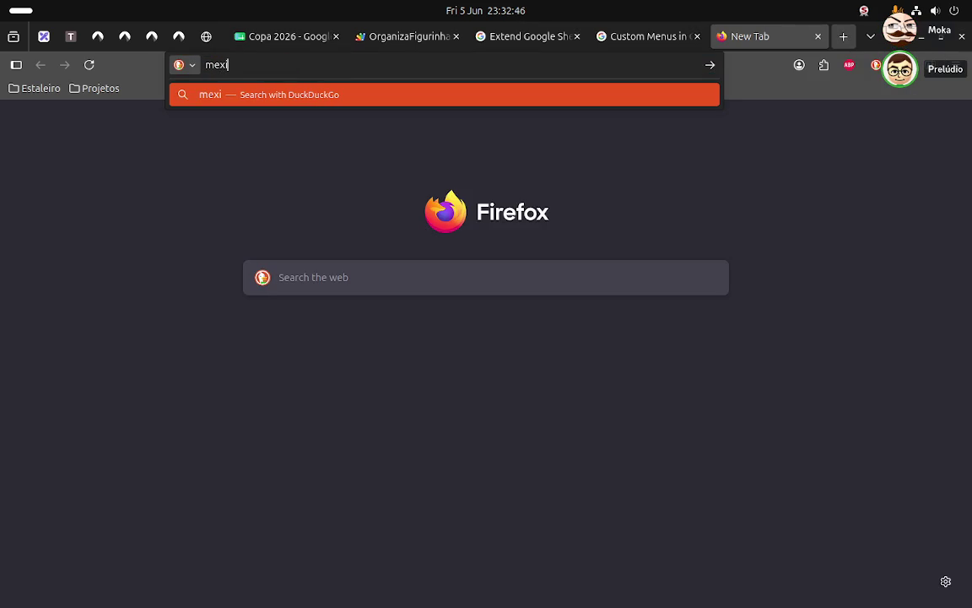
type("co fl")
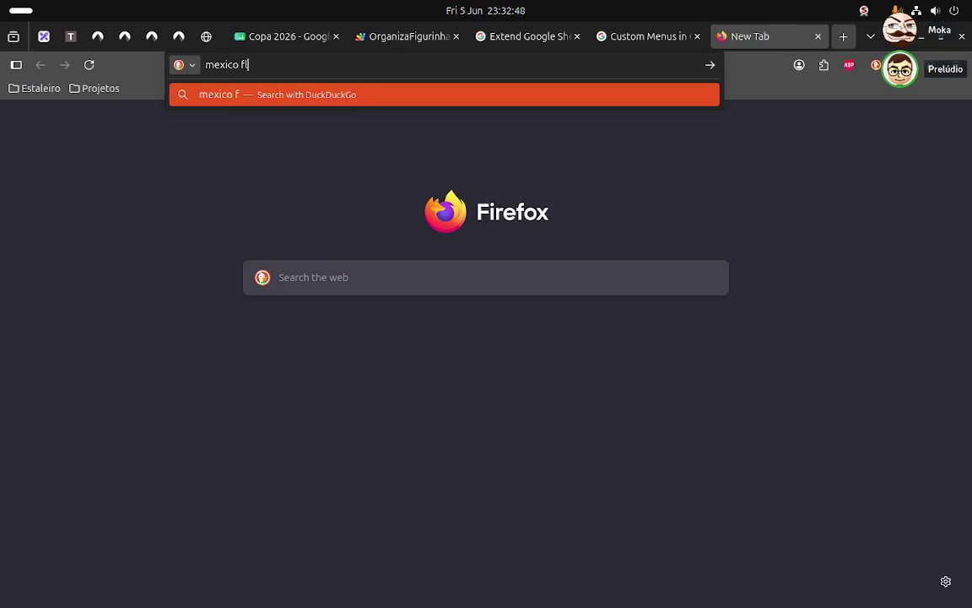
type("ag")
key("Return")
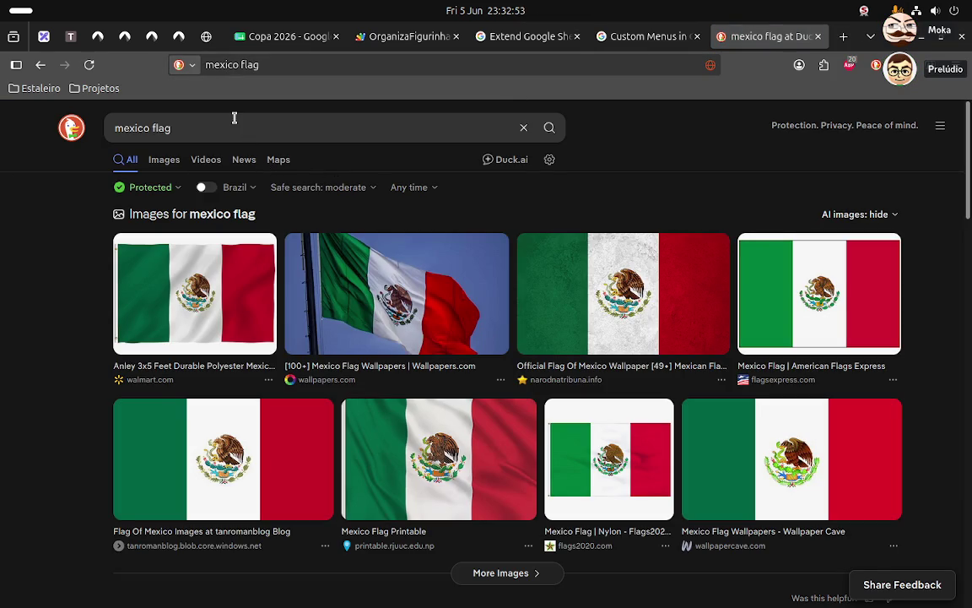
triple_click(174, 118)
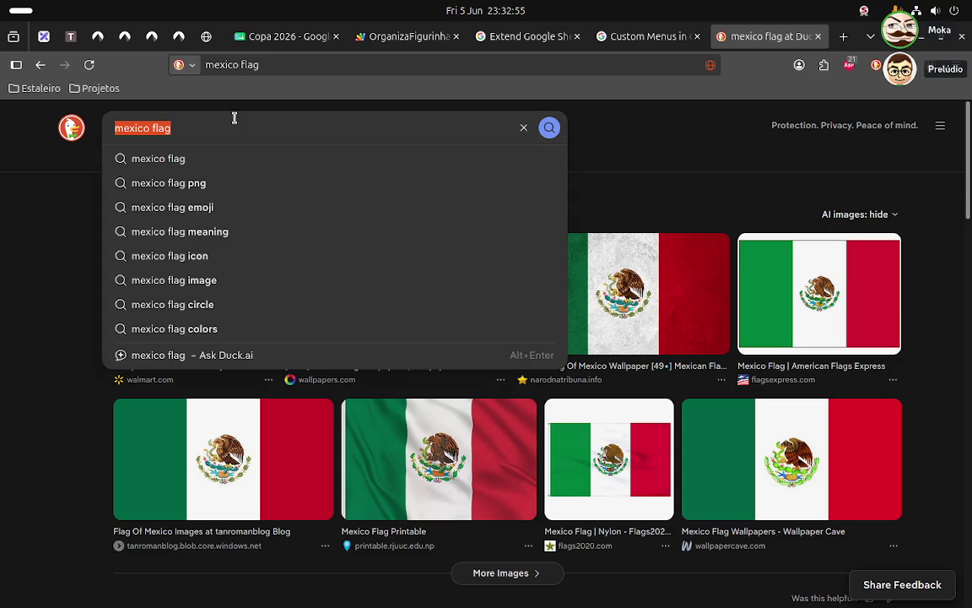
type("all c")
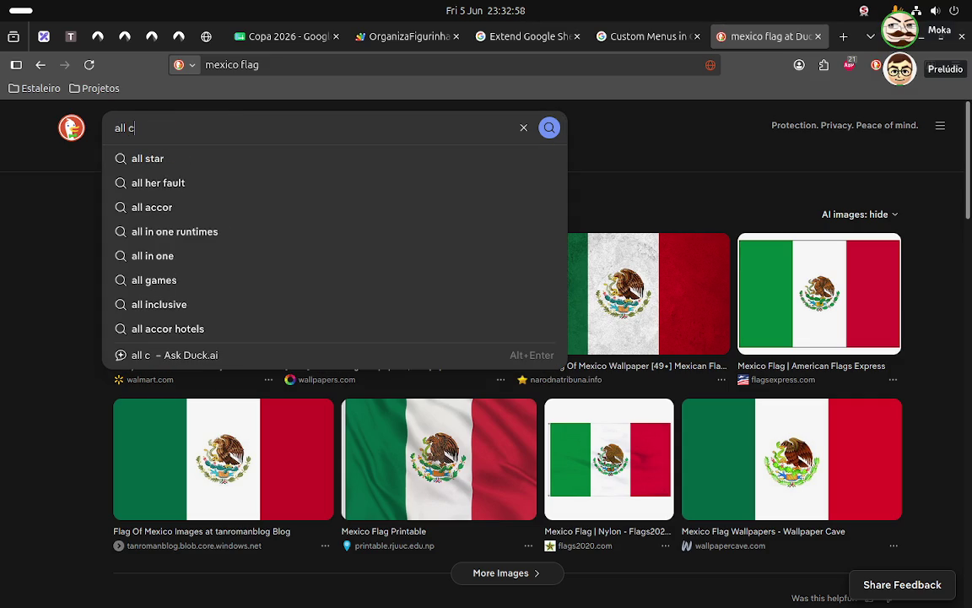
type("ountri")
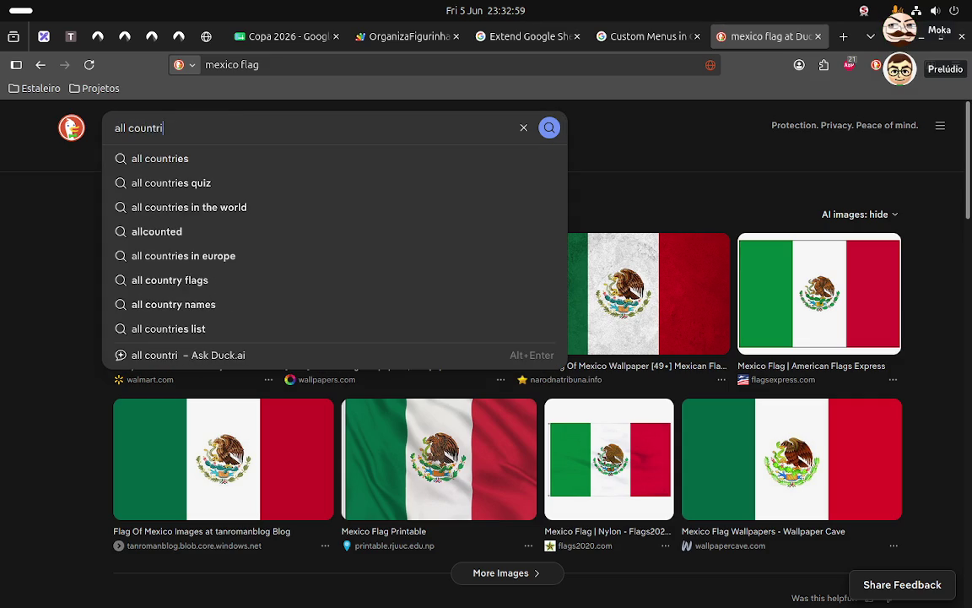
type("es flah")
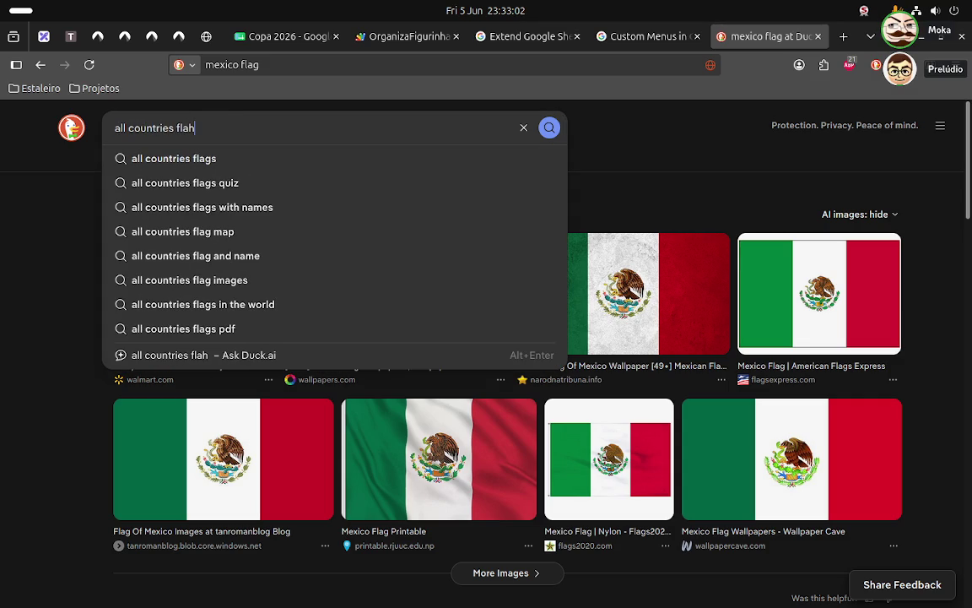
type("s")
key("BackSpace")
key("BackSpace")
type("gs")
key("Return")
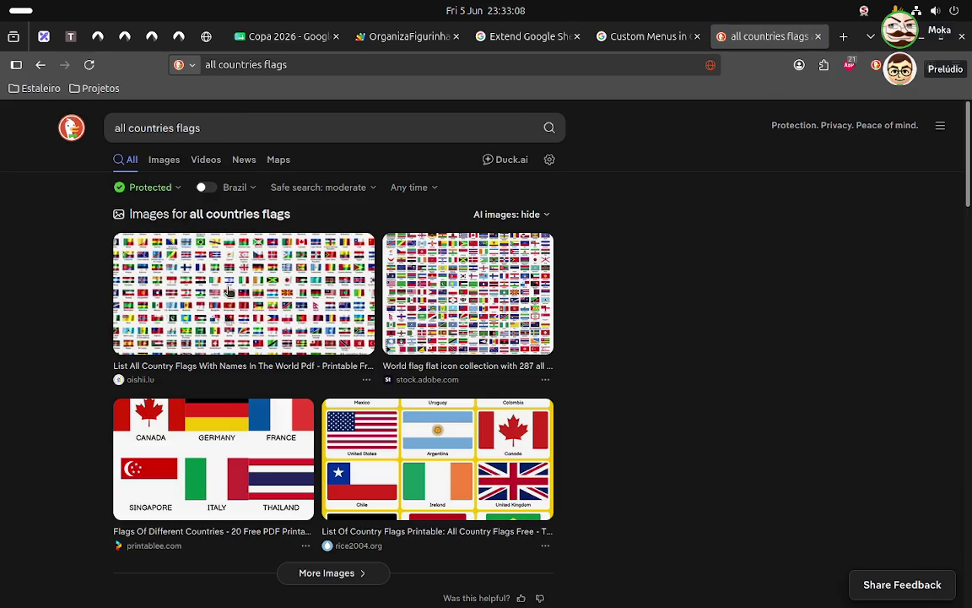
scroll(317, 284, "down", 5)
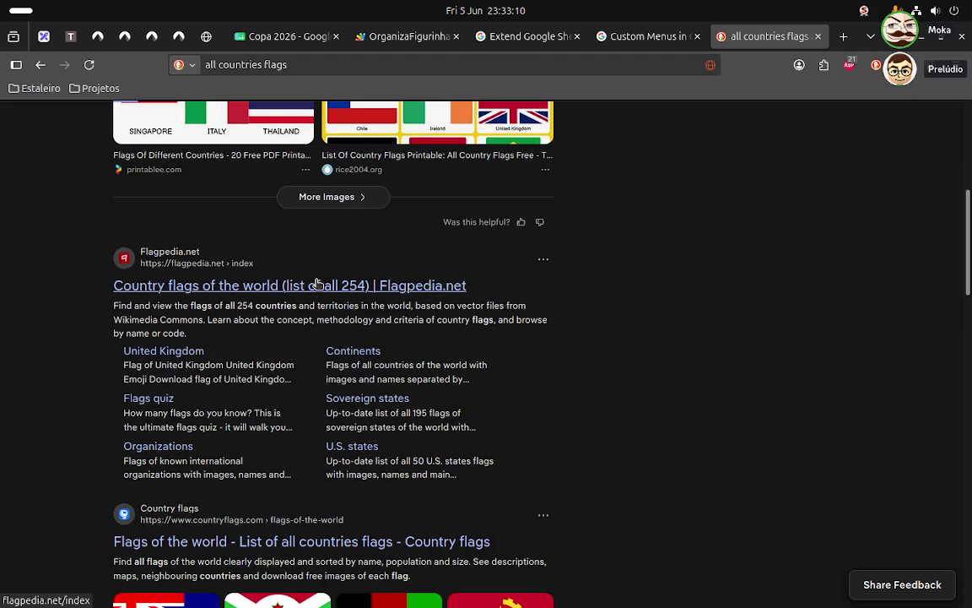
- Open Flagpedia.net's flag list, pick Cape Verde, and read through its flag page
left_click(285, 285)
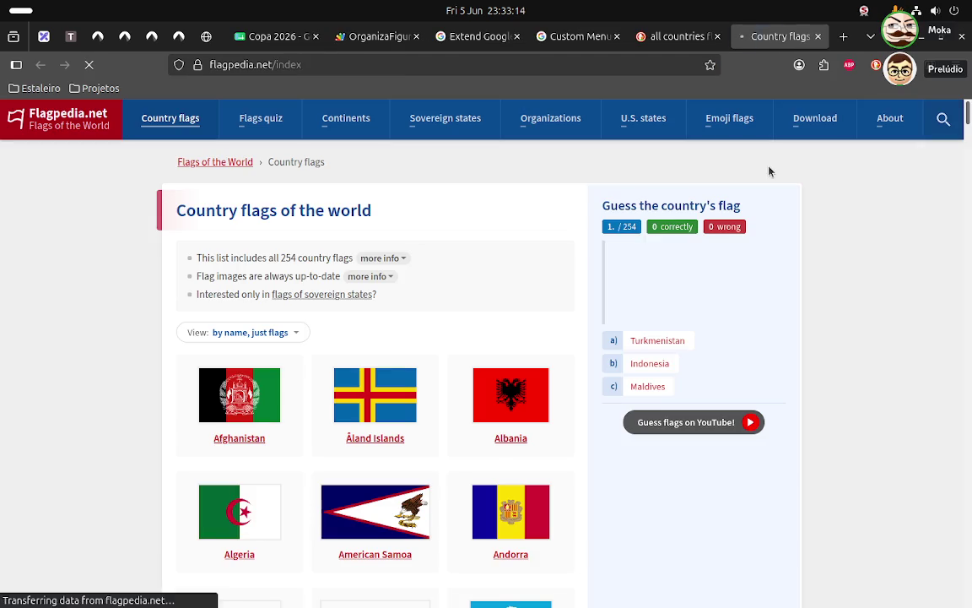
scroll(439, 264, "down", 3)
scroll(440, 264, "down", 10)
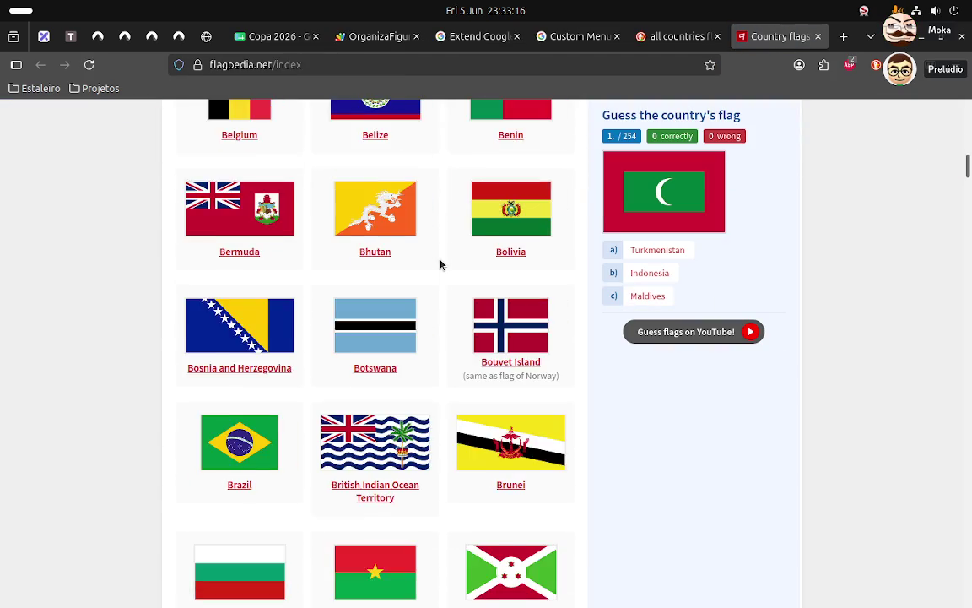
scroll(440, 264, "down", 5)
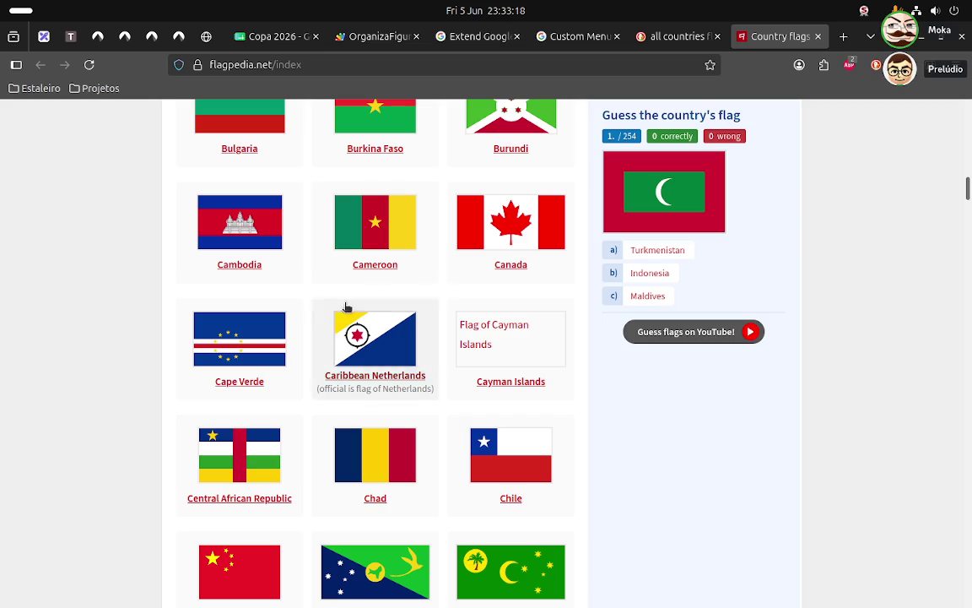
left_click(265, 326)
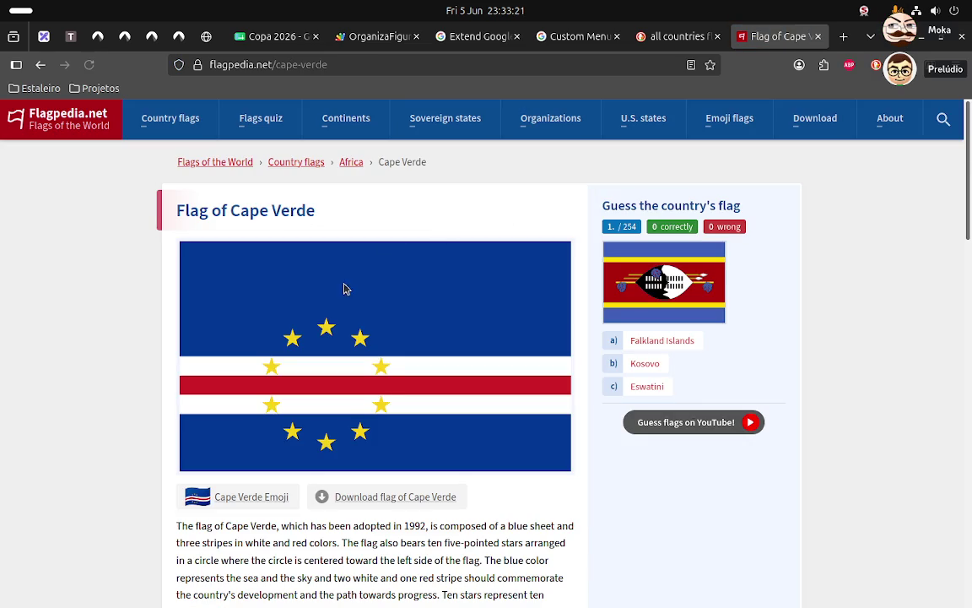
scroll(55, 304, "down", 2)
scroll(56, 304, "up", 2)
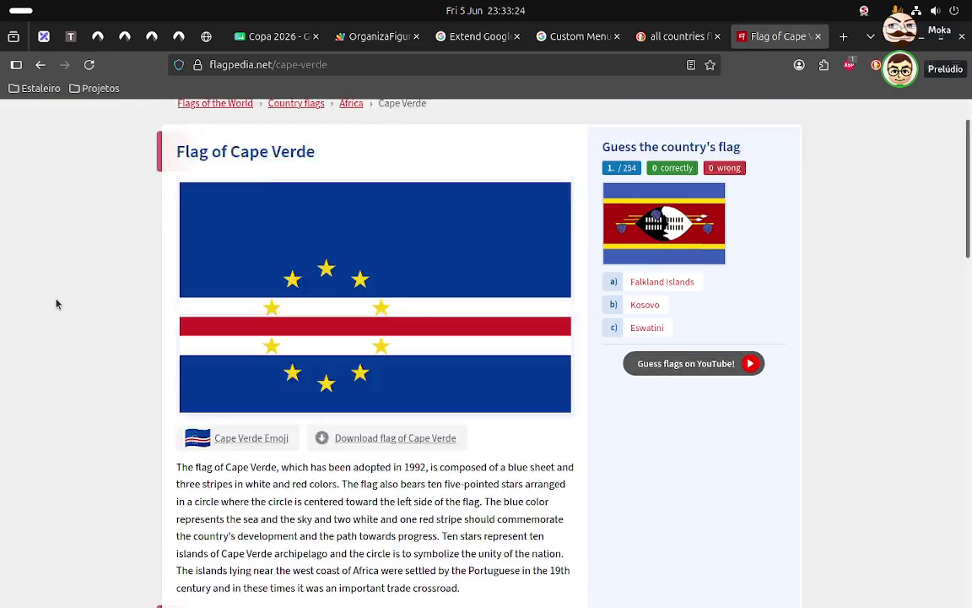
scroll(342, 311, "down", 2)
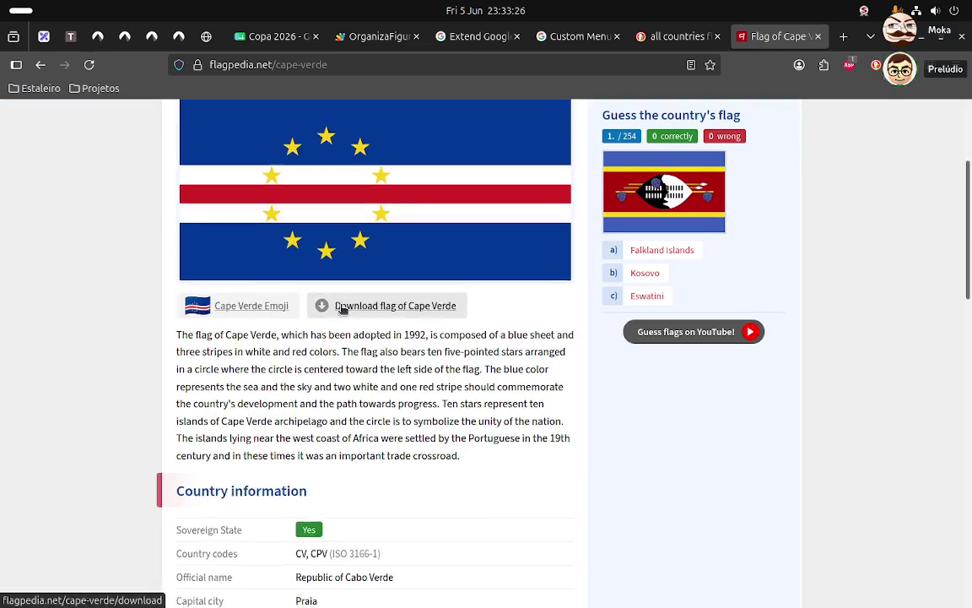
scroll(341, 311, "down", 3)
scroll(342, 311, "down", 3)
scroll(342, 311, "down", 1)
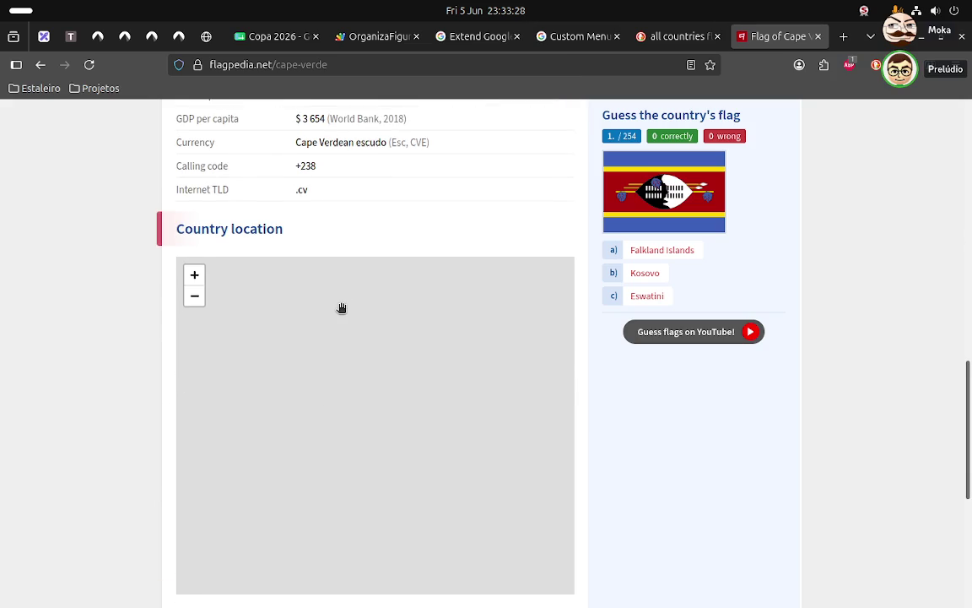
scroll(342, 308, "up", 5)
scroll(340, 309, "up", 1)
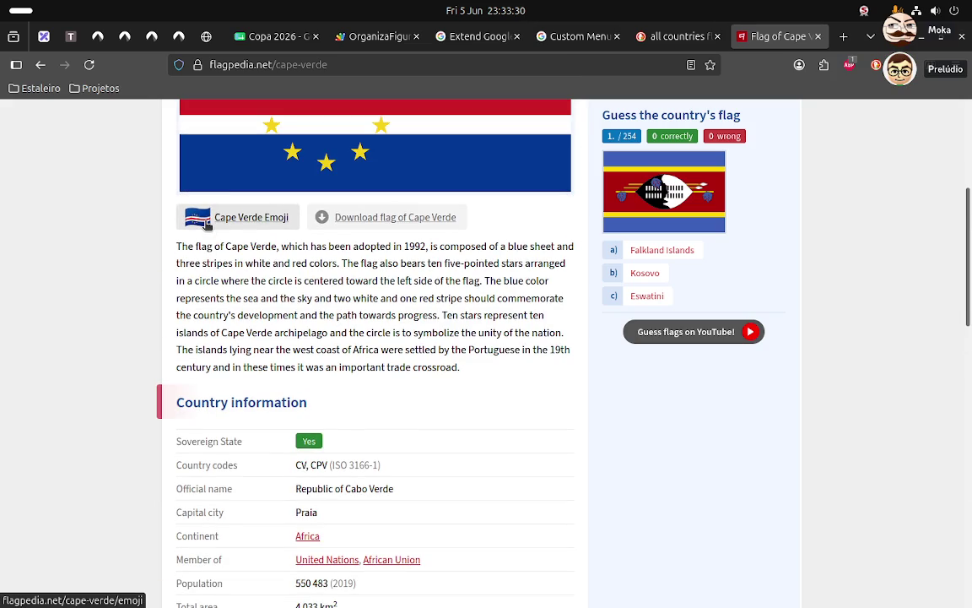
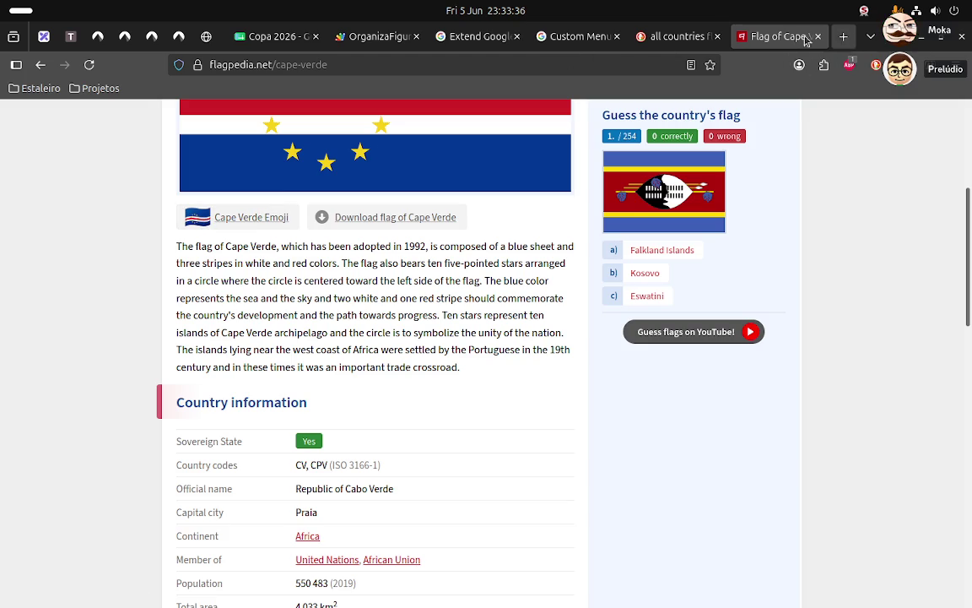
- Go to the w3schools.com site from the address bar
left_click(629, 62)
key("ctrl+a")
type("w3")
key("Return")
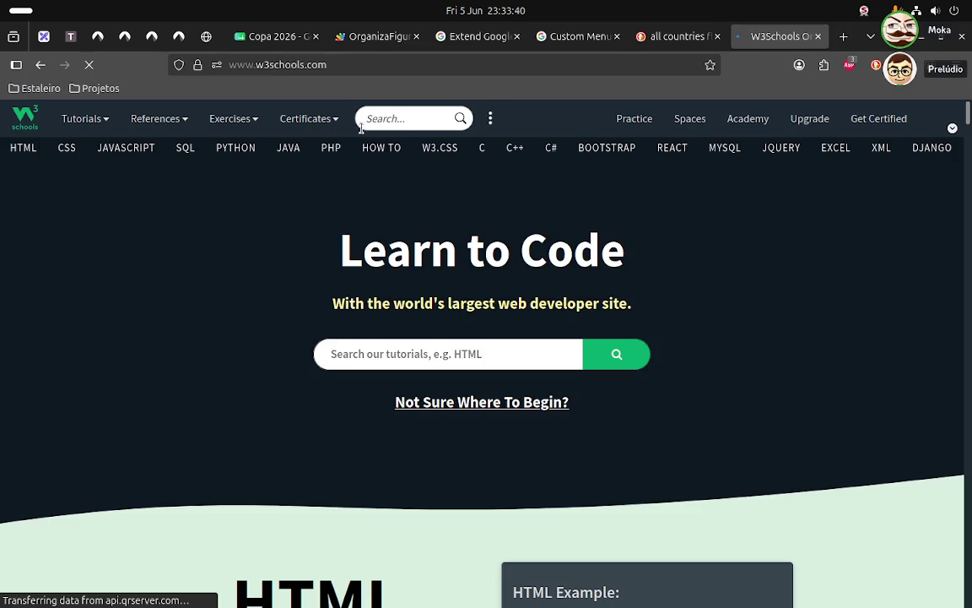
- Search the W3Schools site for 'country flags'
left_click(407, 117)
type("fl")
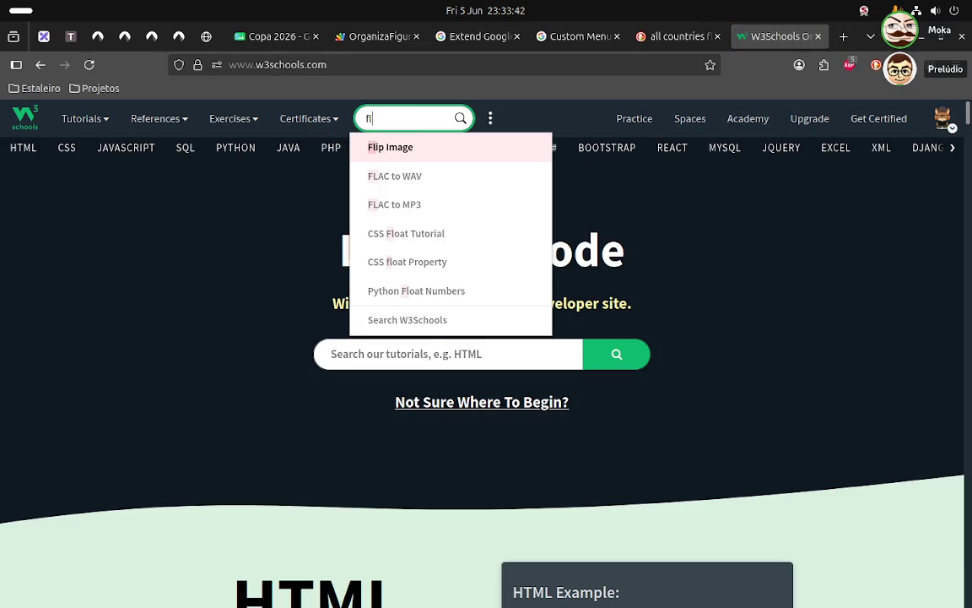
key("BackSpace")
key("BackSpace")
type("count")
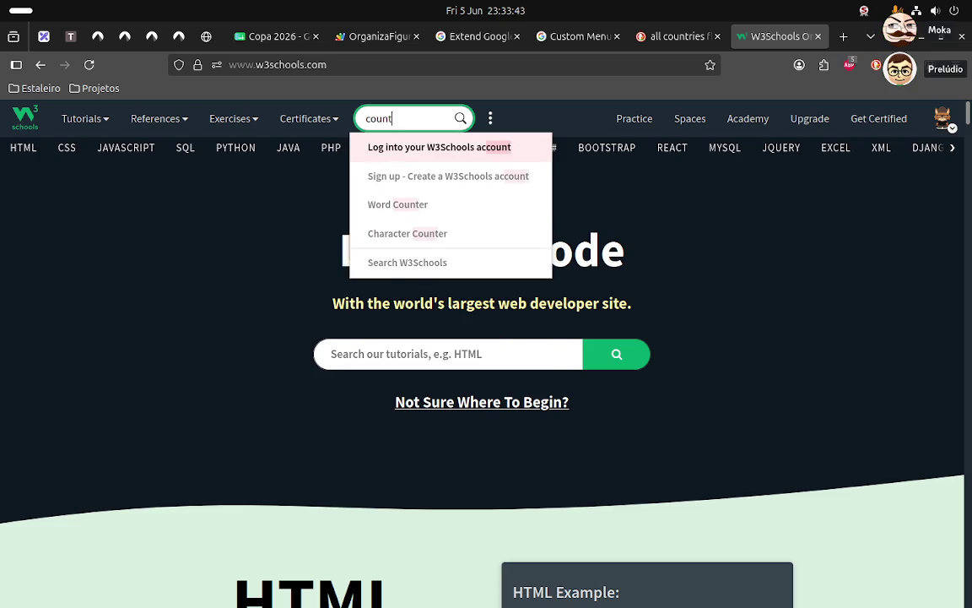
type("ry flag")
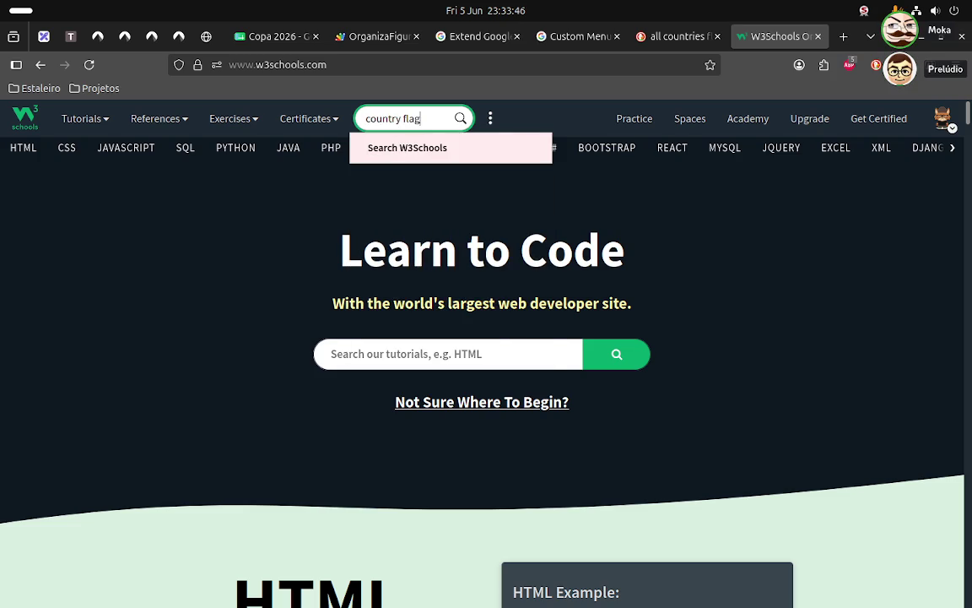
type("s")
key("Return")
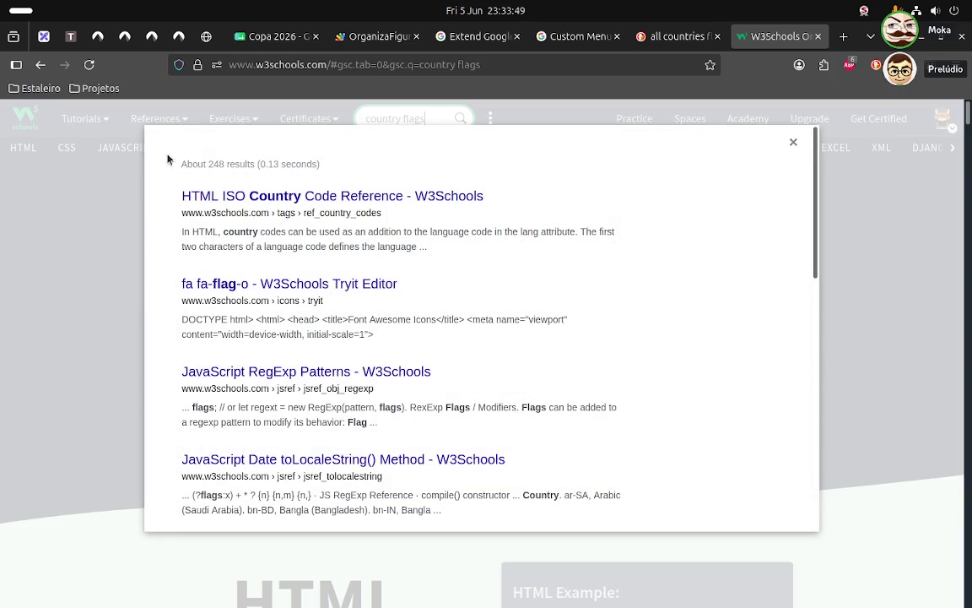
left_click(261, 195)
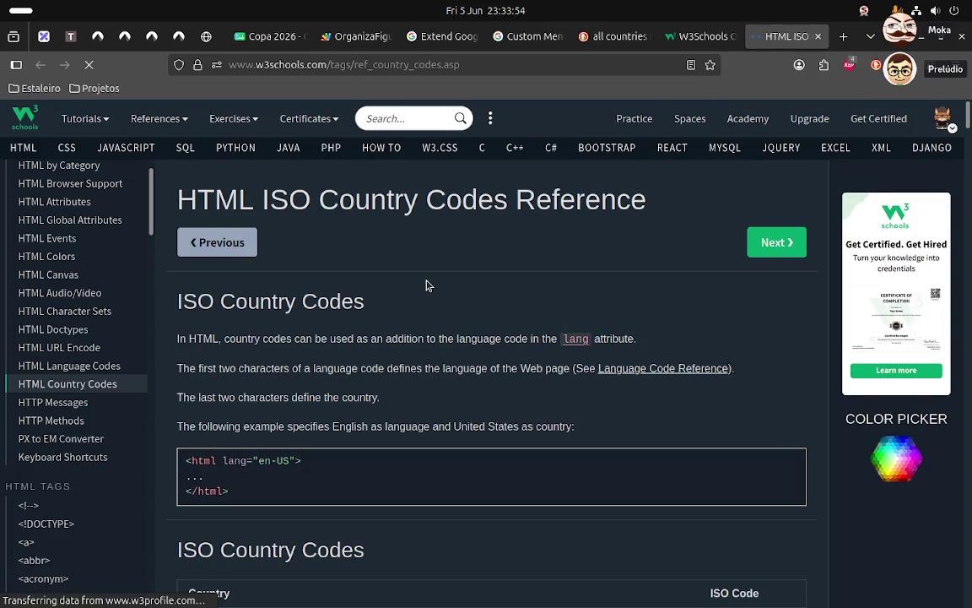
scroll(426, 285, "down", 2)
left_click(817, 36)
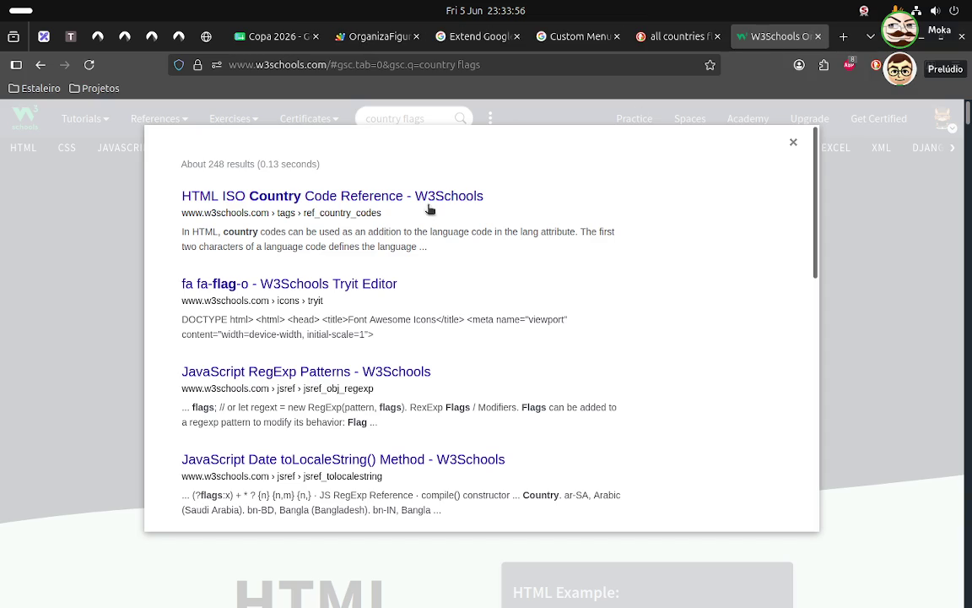
left_click(261, 287)
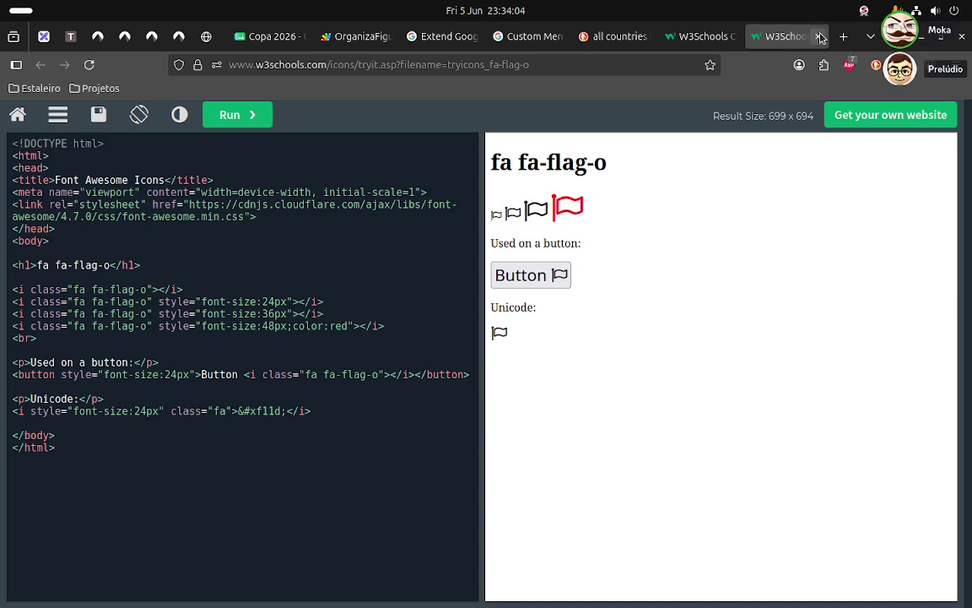
key("ctrl+w")
scroll(322, 375, "down", 3)
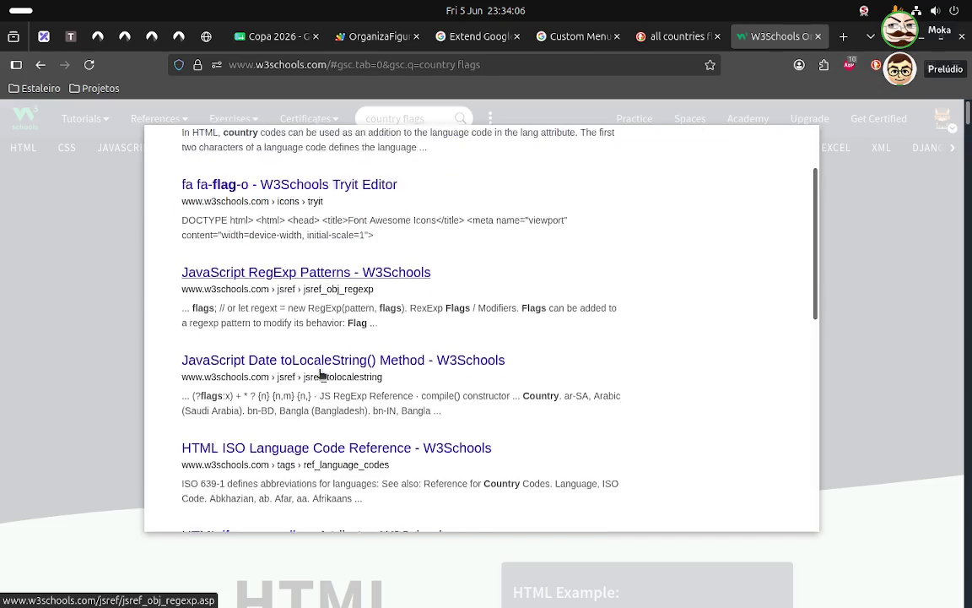
scroll(321, 374, "down", 2)
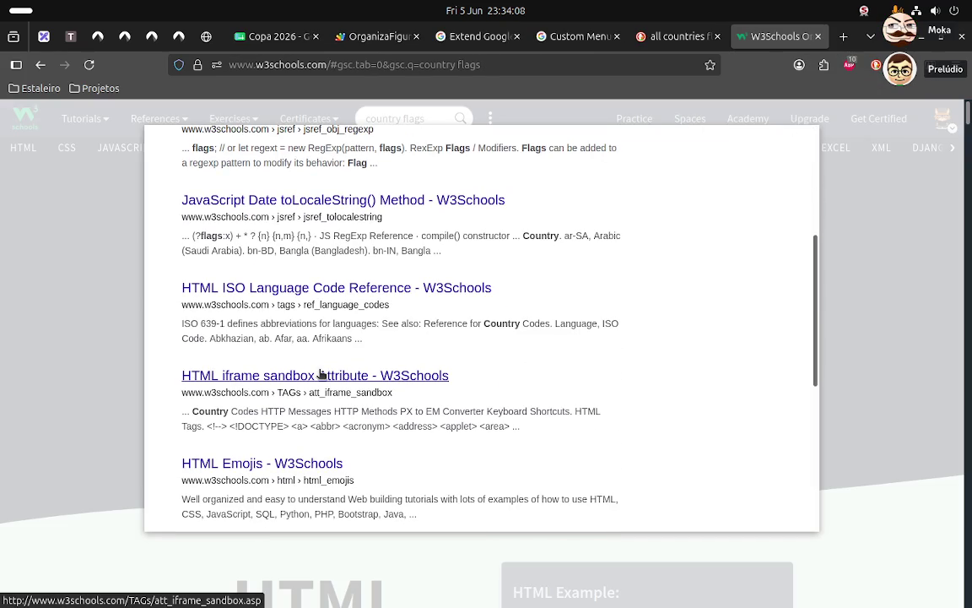
scroll(405, 388, "down", 3)
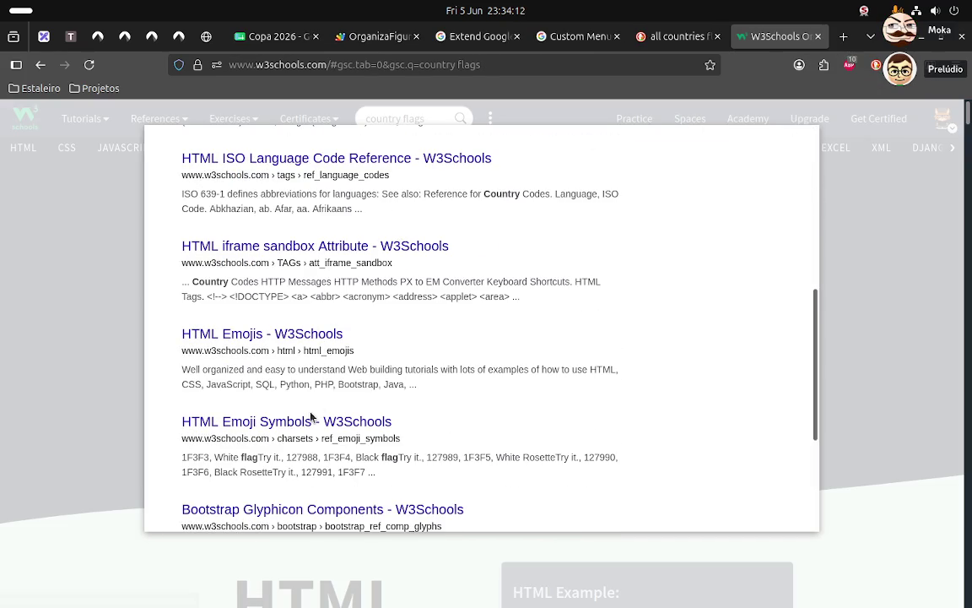
- Open the HTML Emojis result and find 'flag' on the page
left_click(311, 334)
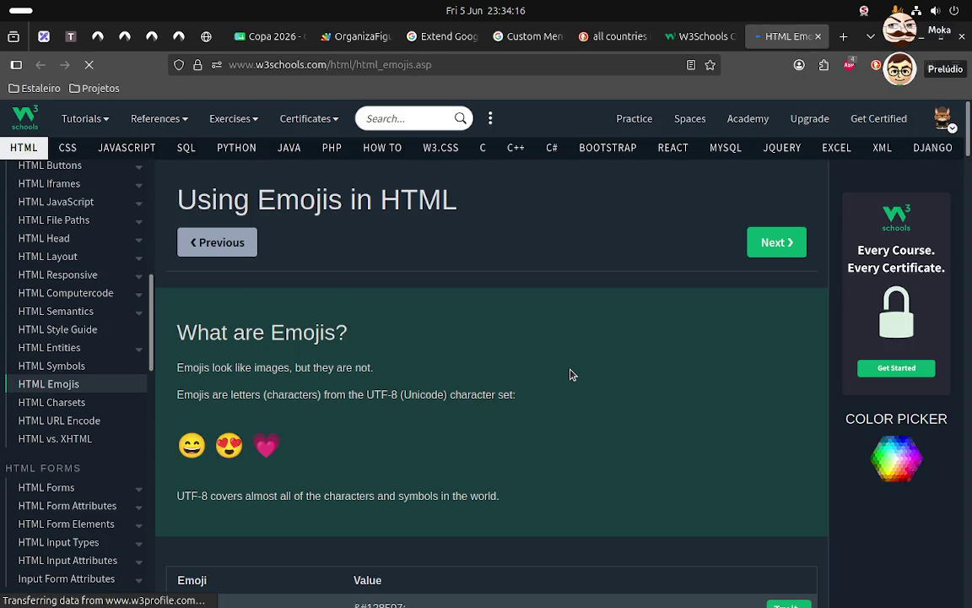
scroll(570, 375, "down", 8)
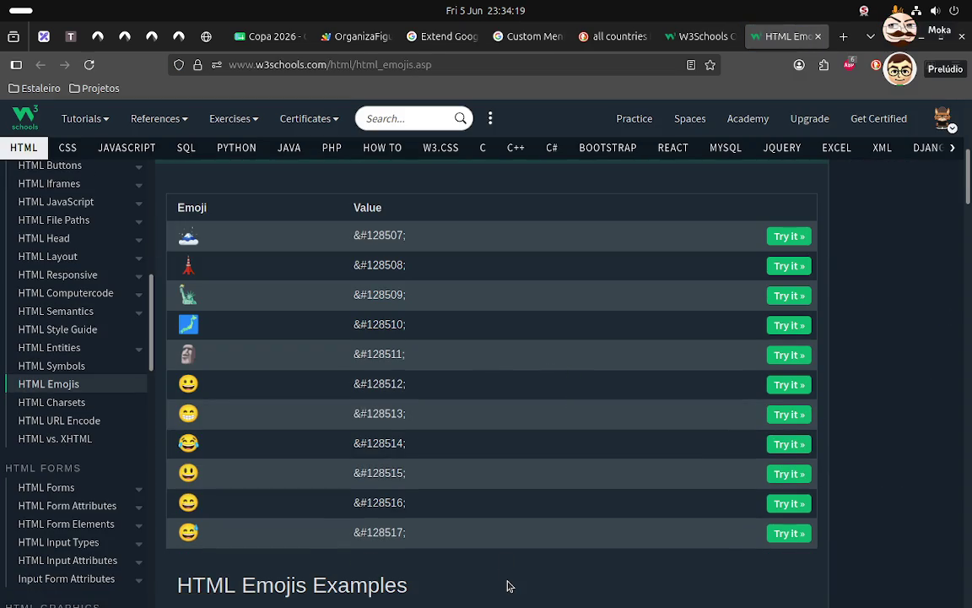
key("ctrl+f")
type("fla")
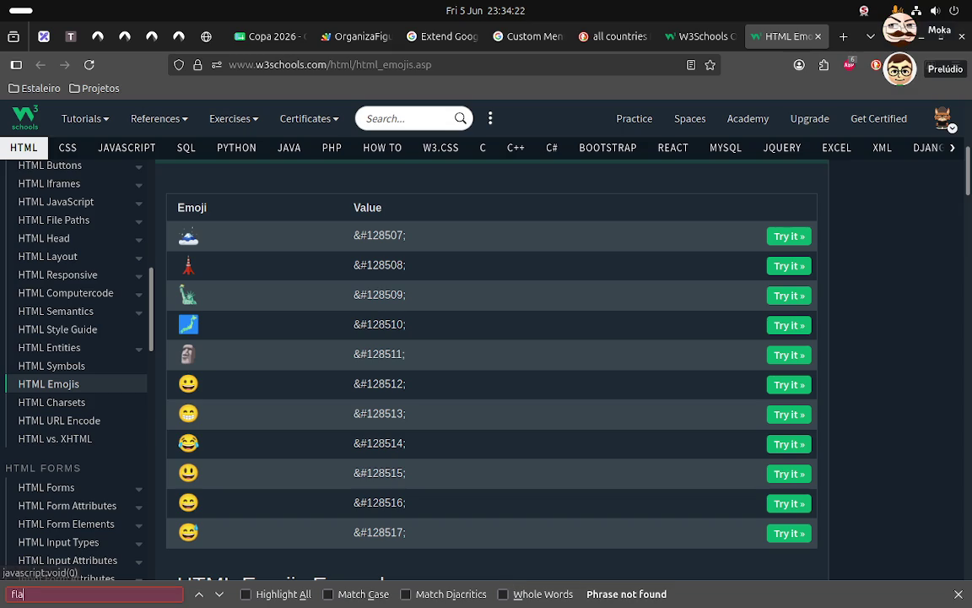
type("g")
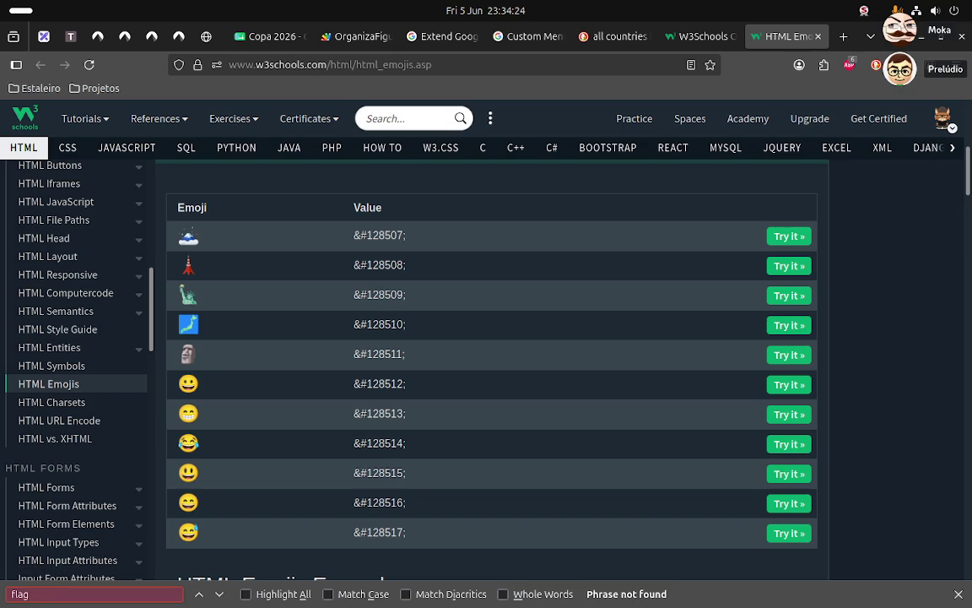
- Scroll through the HTML Emojis page and sidebar looking for any flag mention
scroll(344, 493, "down", 5)
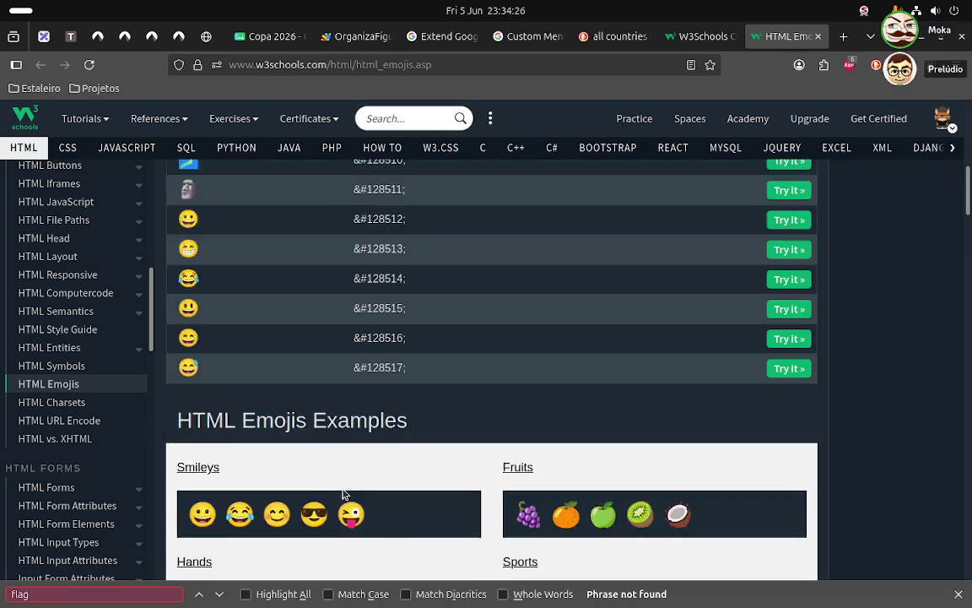
scroll(344, 493, "down", 5)
scroll(343, 494, "down", 5)
scroll(343, 494, "down", 3)
scroll(343, 493, "down", 5)
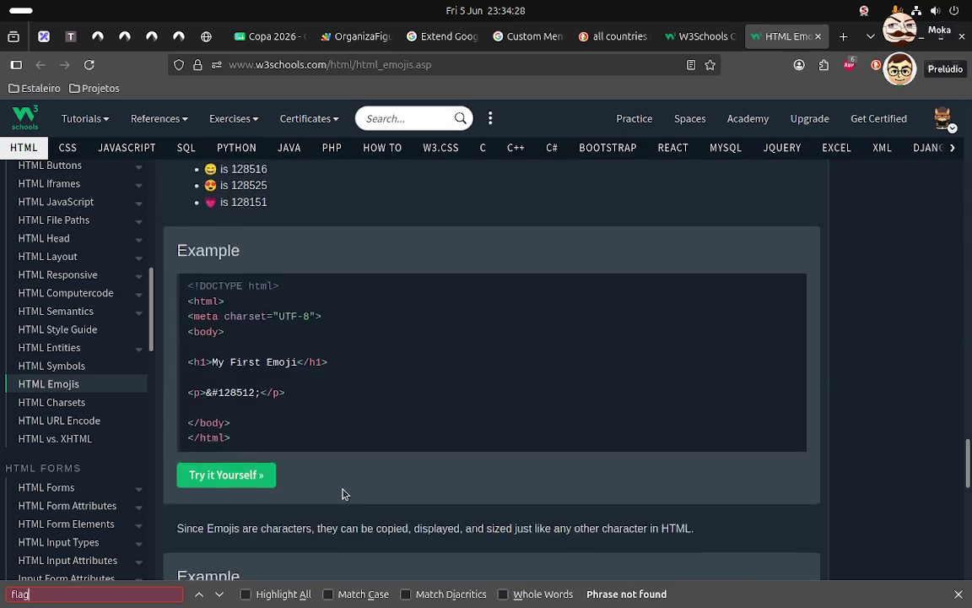
scroll(343, 494, "down", 5)
scroll(344, 493, "down", 5)
scroll(344, 494, "up", 5)
scroll(344, 494, "up", 3)
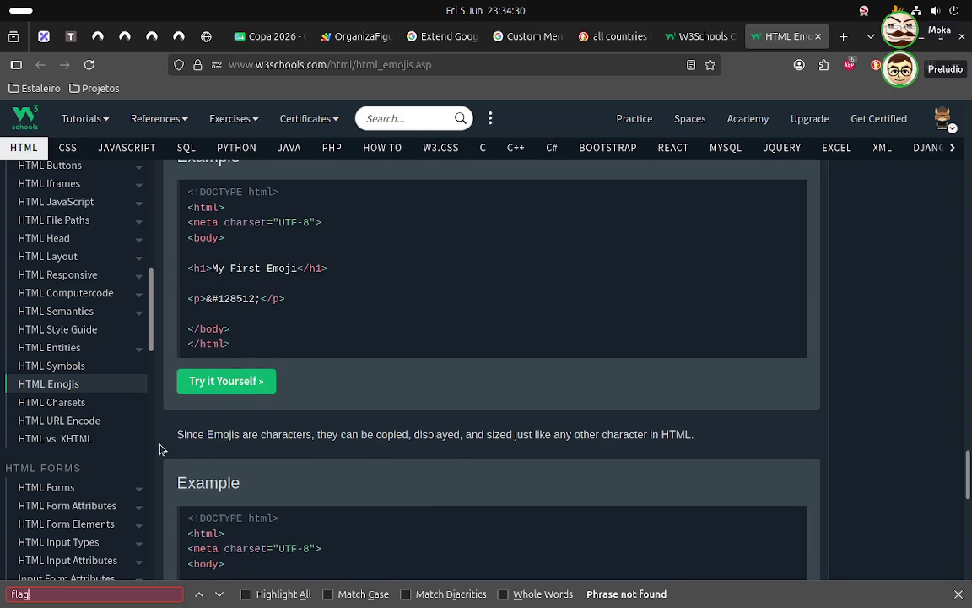
scroll(124, 441, "down", 3)
scroll(124, 440, "down", 5)
scroll(124, 440, "down", 4)
scroll(124, 440, "down", 2)
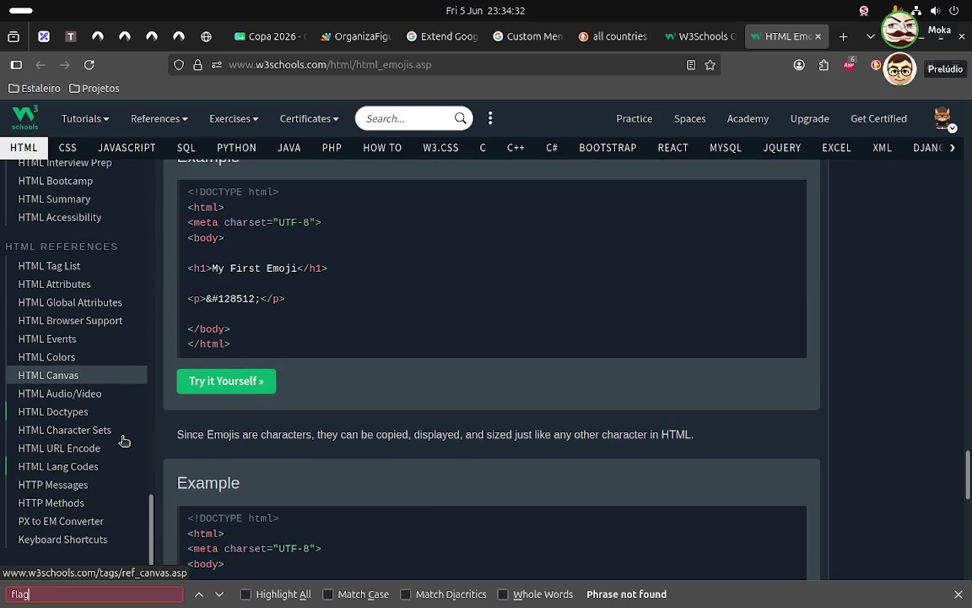
scroll(124, 440, "up", 10)
scroll(124, 441, "up", 5)
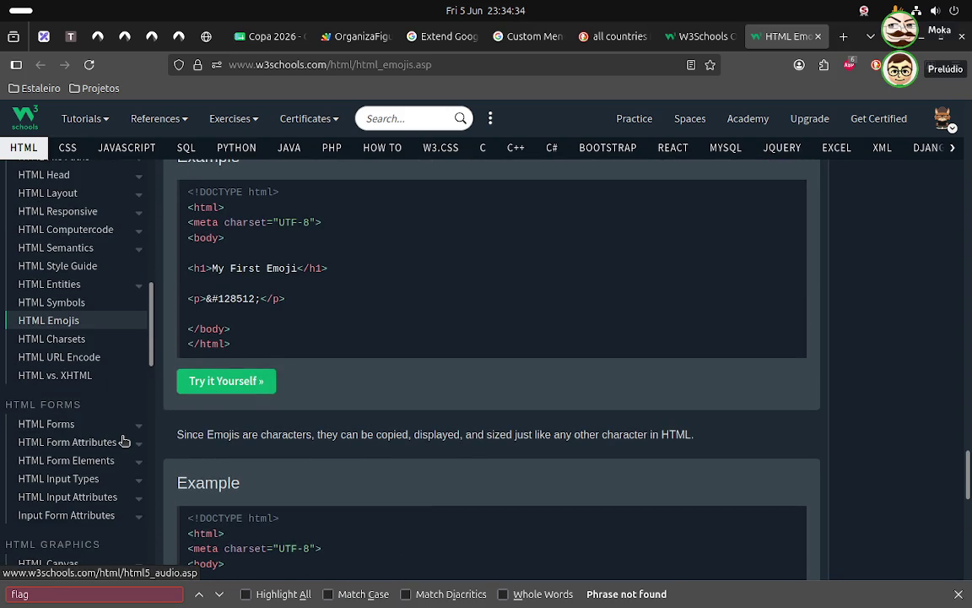
scroll(124, 440, "up", 4)
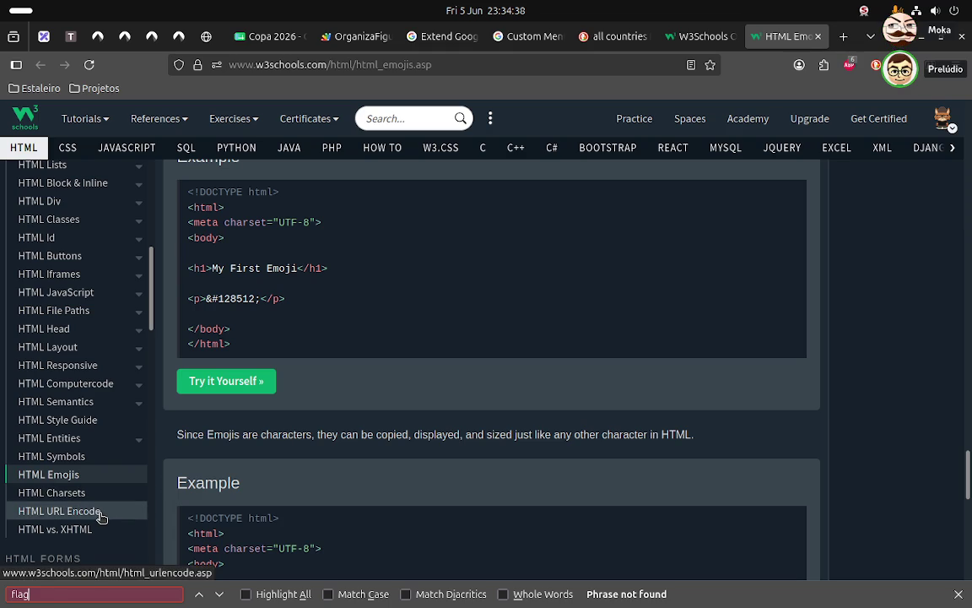
scroll(107, 505, "up", 2)
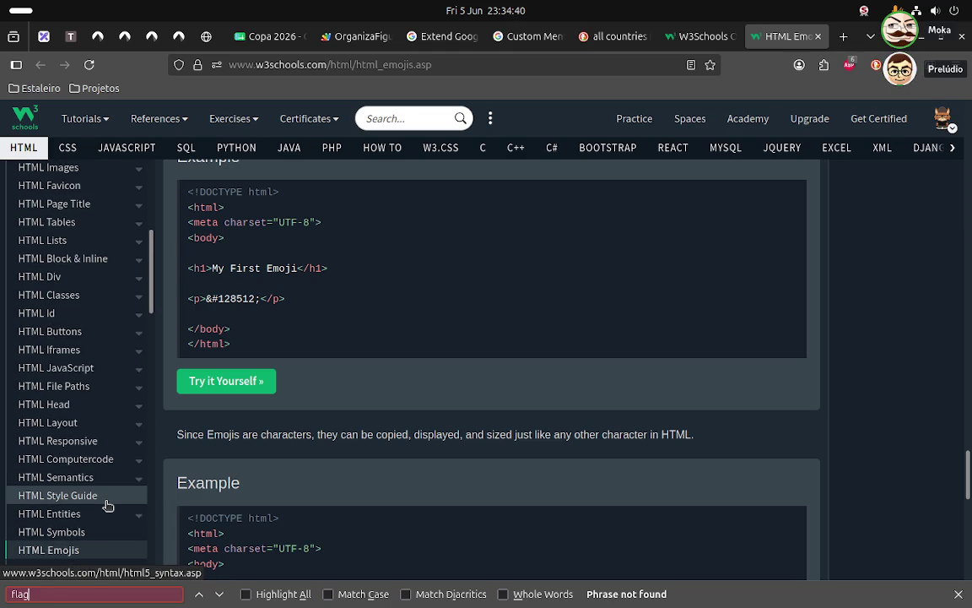
scroll(107, 505, "up", 2)
scroll(106, 504, "up", 4)
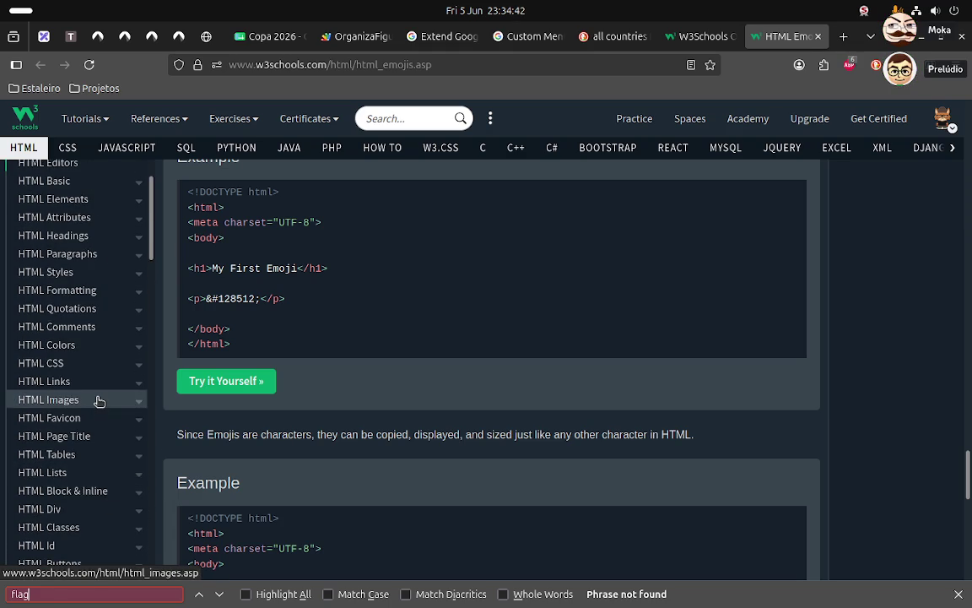
scroll(101, 402, "down", 8)
scroll(97, 401, "down", 4)
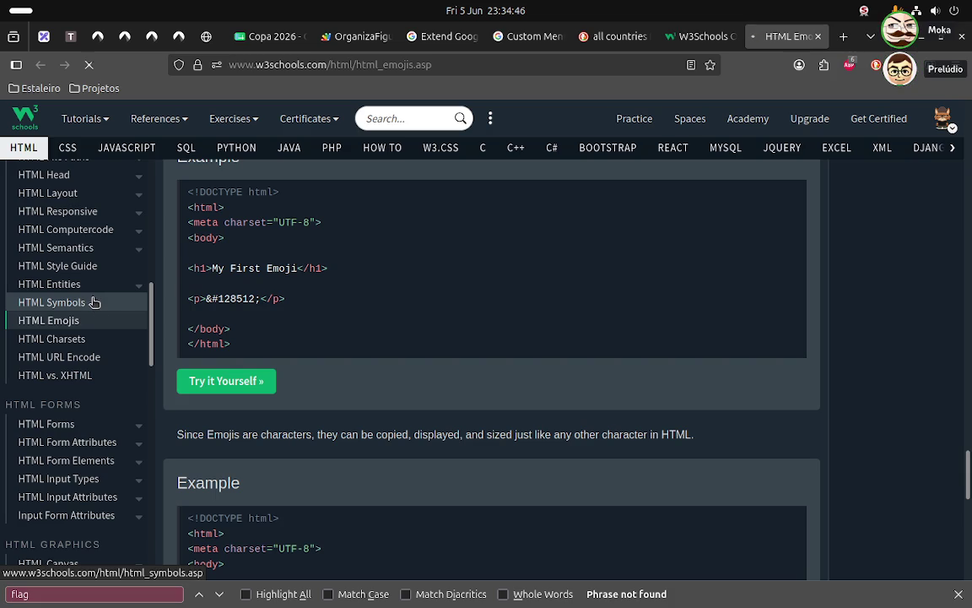
- Open the HTML Symbols page from the sidebar and scroll down through it
left_click(94, 301)
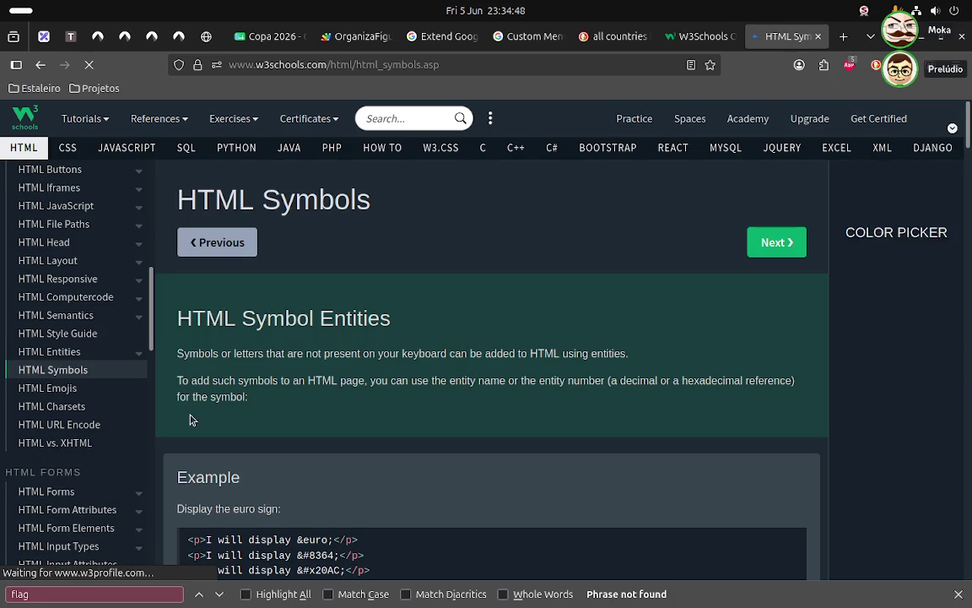
scroll(249, 434, "down", 7)
scroll(252, 432, "down", 3)
scroll(251, 432, "up", 2)
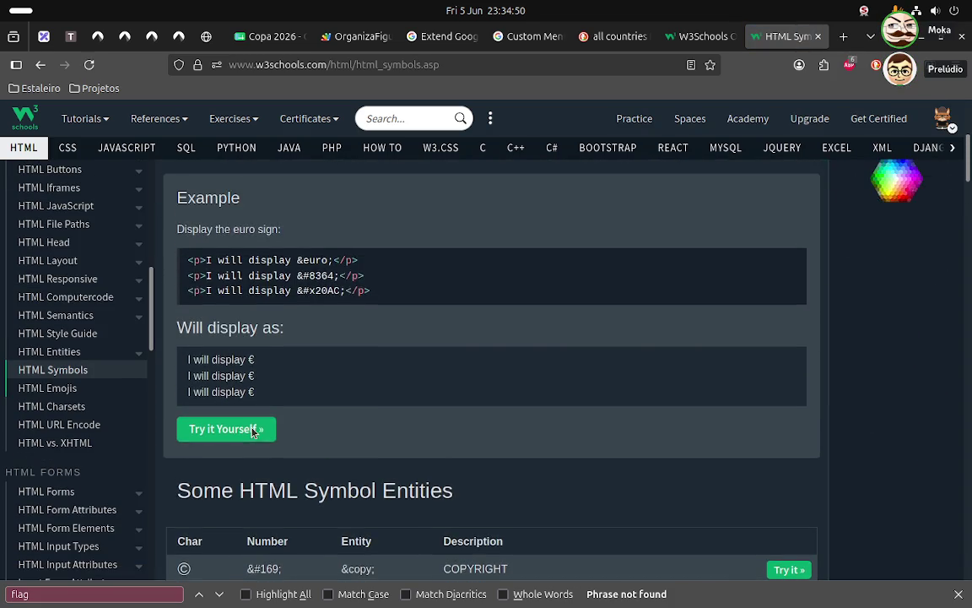
scroll(251, 432, "down", 3)
scroll(251, 431, "down", 1)
scroll(251, 432, "down", 5)
scroll(251, 432, "down", 3)
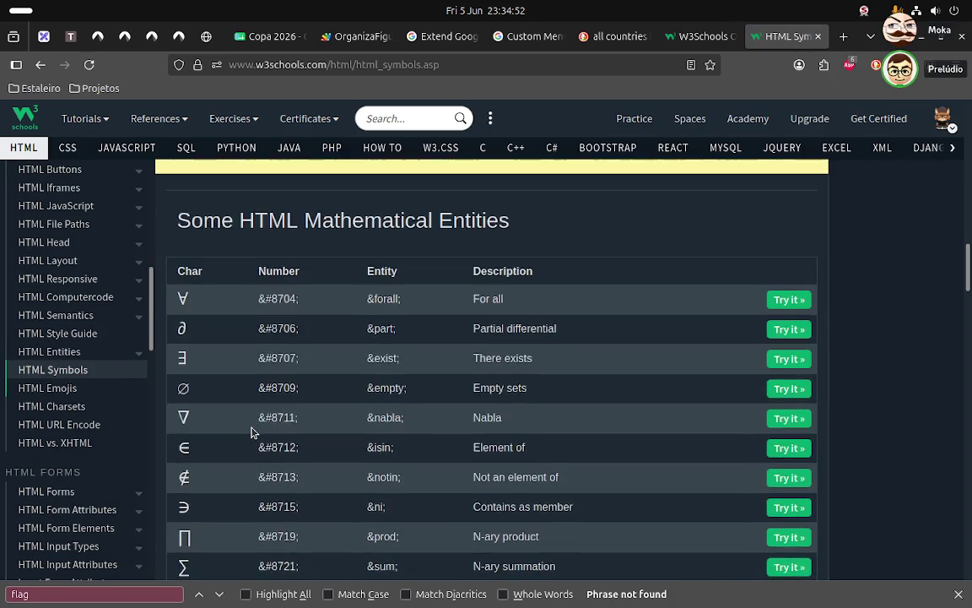
scroll(250, 432, "down", 4)
scroll(251, 432, "down", 3)
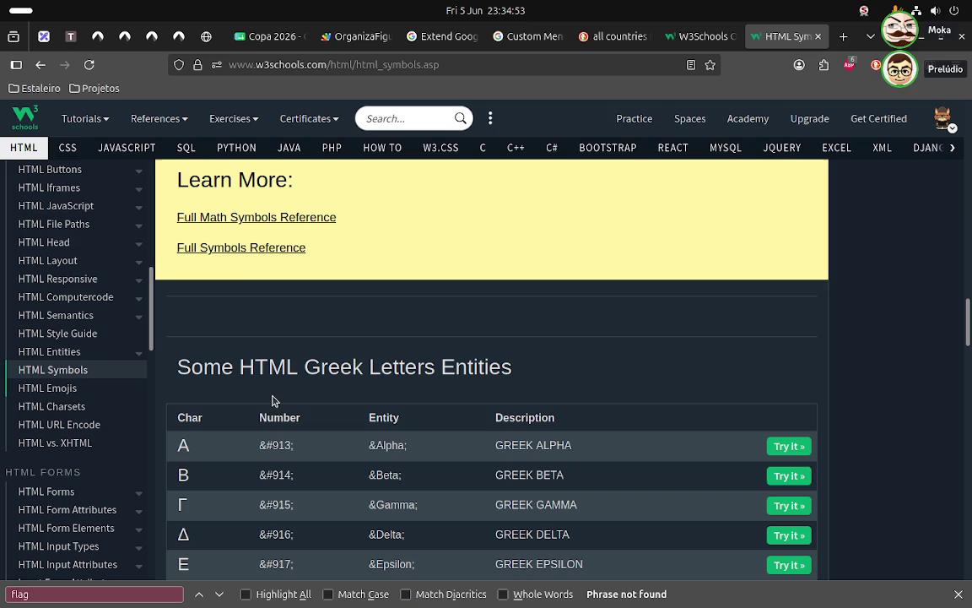
- Open the Full Symbols Reference link in a new tab
right_click(257, 250)
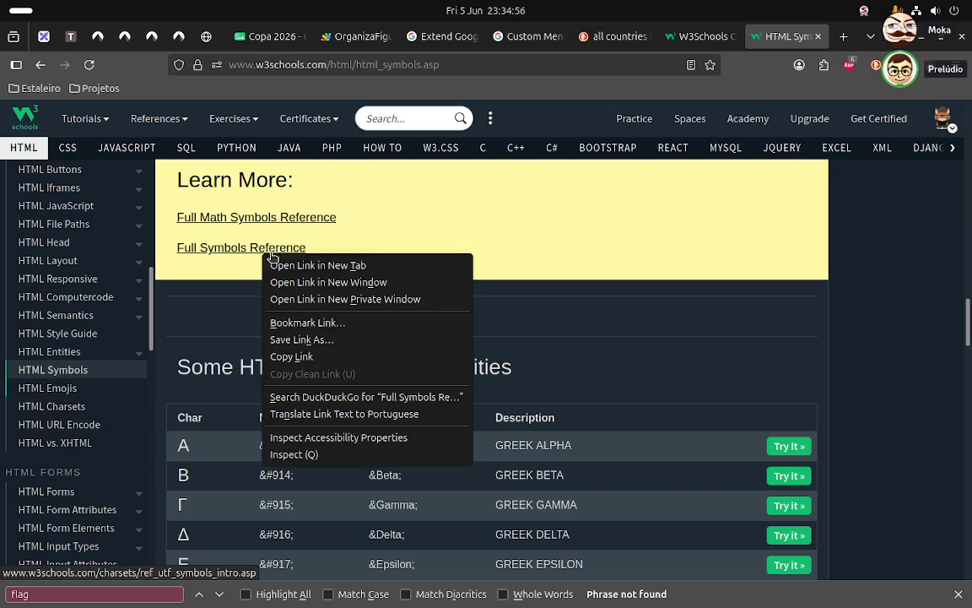
left_click(308, 267)
scroll(300, 301, "down", 10)
scroll(299, 301, "down", 3)
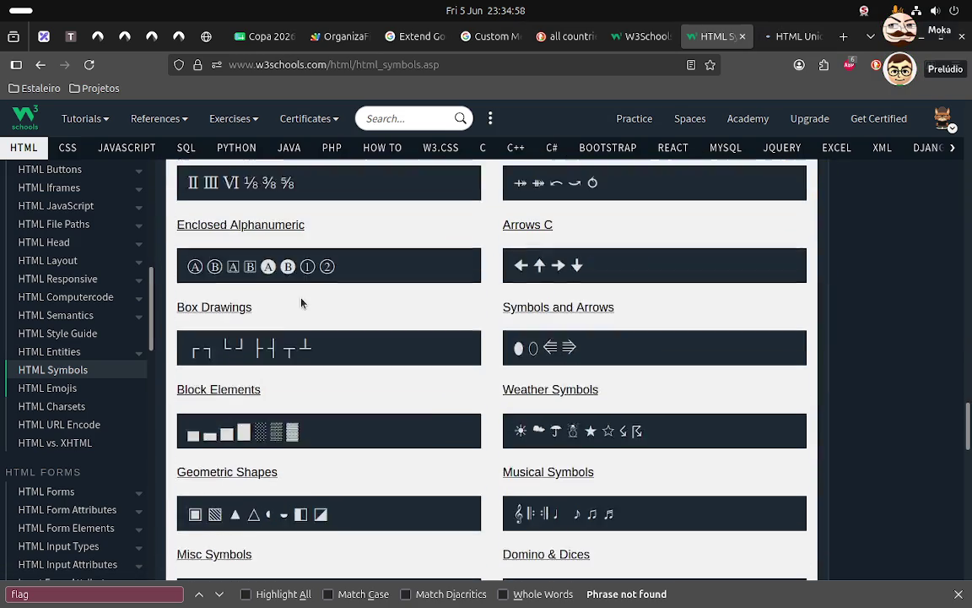
scroll(302, 302, "down", 5)
scroll(301, 302, "down", 3)
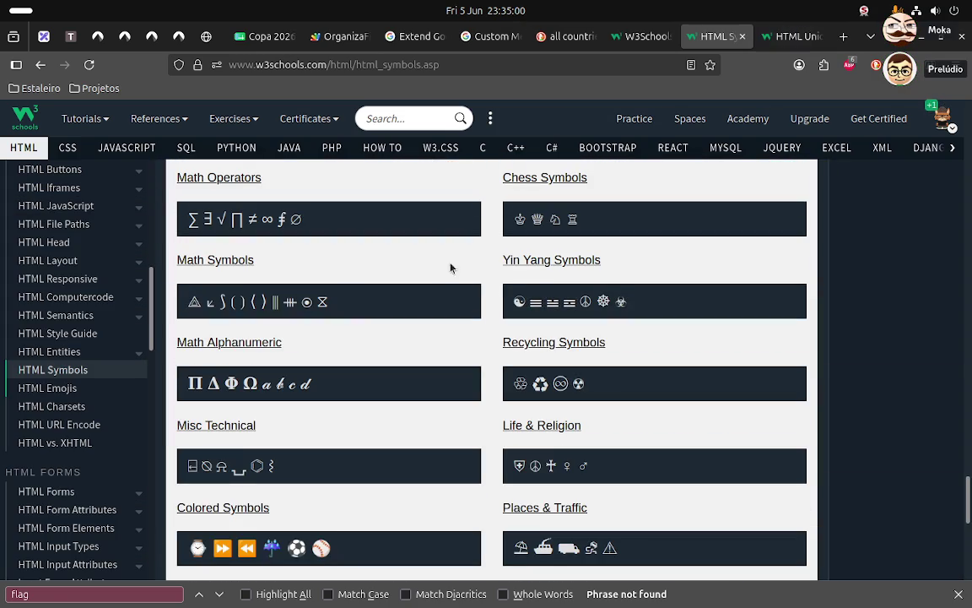
- Open the UTF-8 Colored Symbols page and scroll through its table
left_click(224, 512)
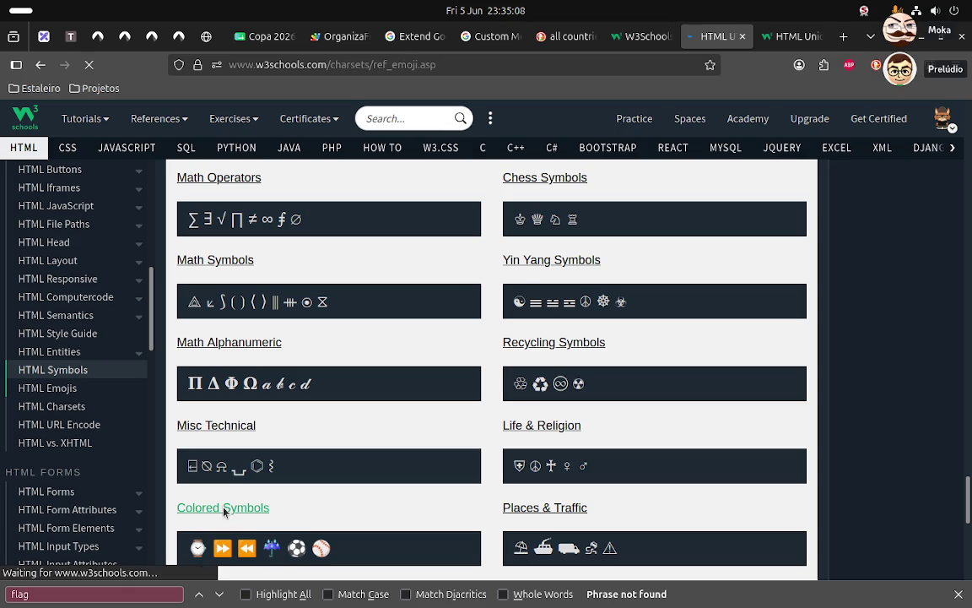
scroll(297, 482, "down", 5)
scroll(295, 484, "down", 5)
scroll(296, 484, "down", 5)
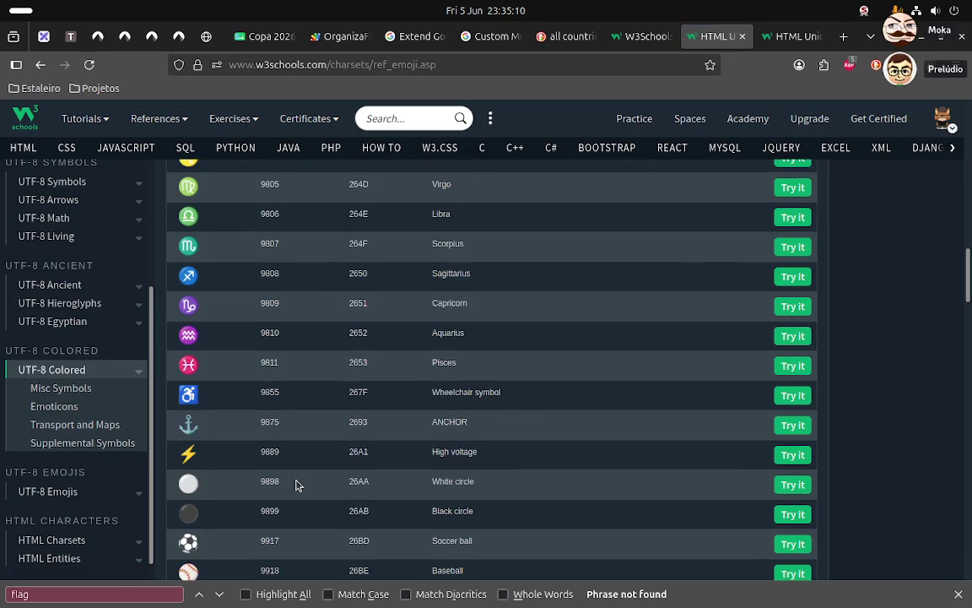
scroll(295, 484, "down", 5)
scroll(296, 485, "down", 5)
scroll(295, 484, "down", 3)
scroll(295, 485, "down", 5)
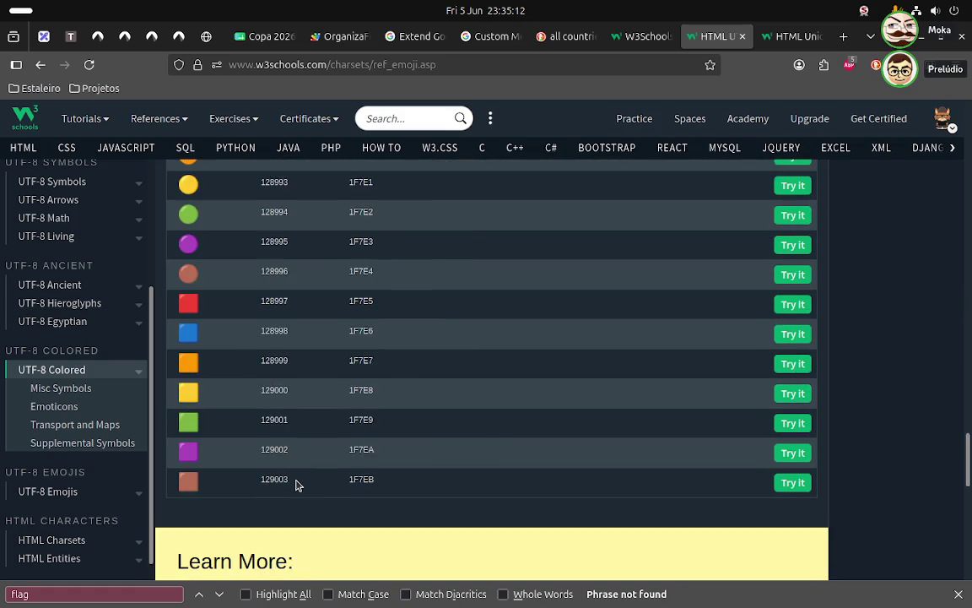
scroll(296, 484, "down", 4)
scroll(295, 484, "down", 3)
scroll(295, 484, "up", 3)
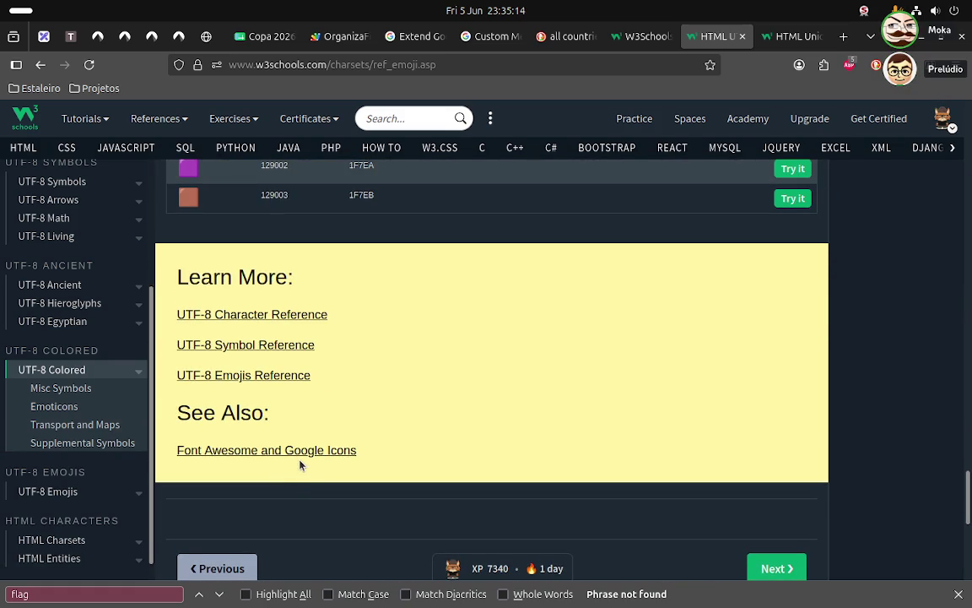
- Open the UTF-8 Emojis Reference link in a new tab
left_click(281, 377)
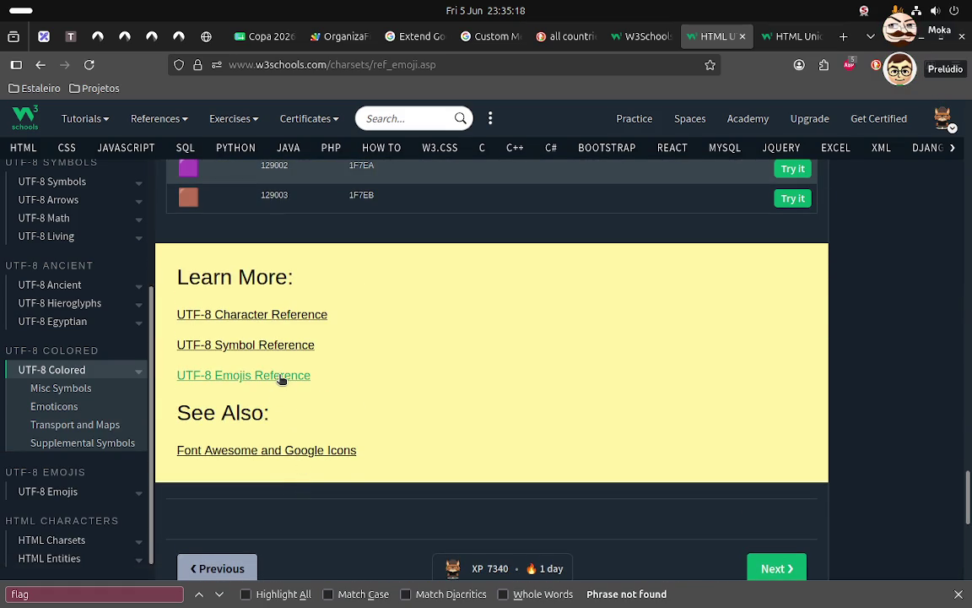
right_click(281, 380)
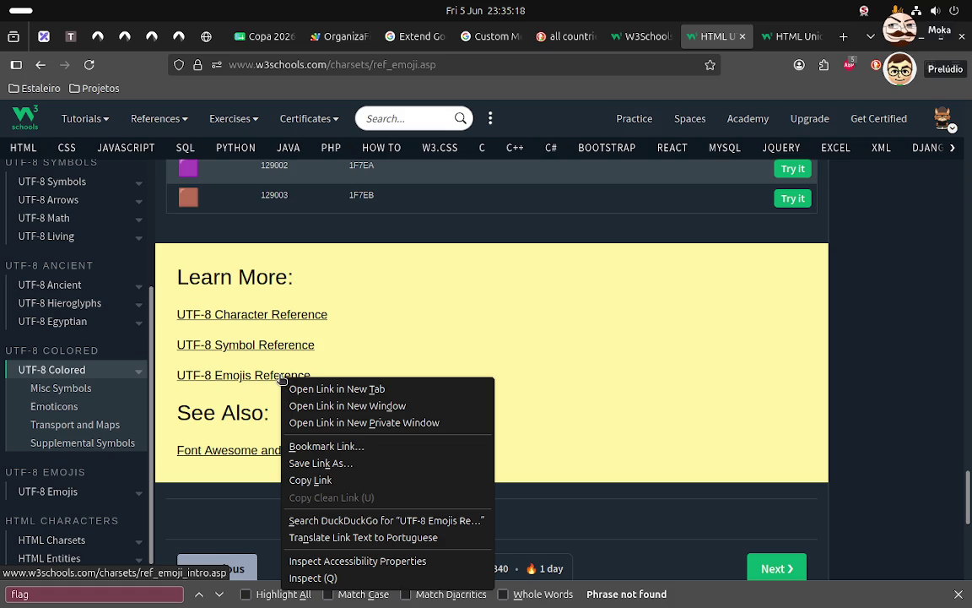
left_click(344, 389)
- Browse the HTML UTF-8 Symbols page
left_click(731, 38)
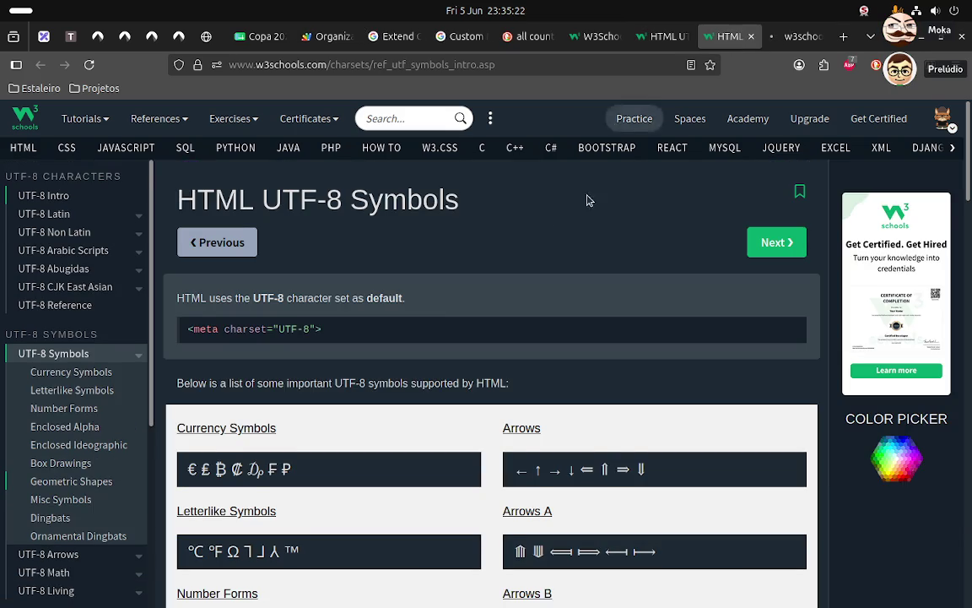
scroll(446, 327, "down", 5)
scroll(446, 328, "down", 5)
scroll(447, 328, "down", 5)
scroll(446, 327, "down", 2)
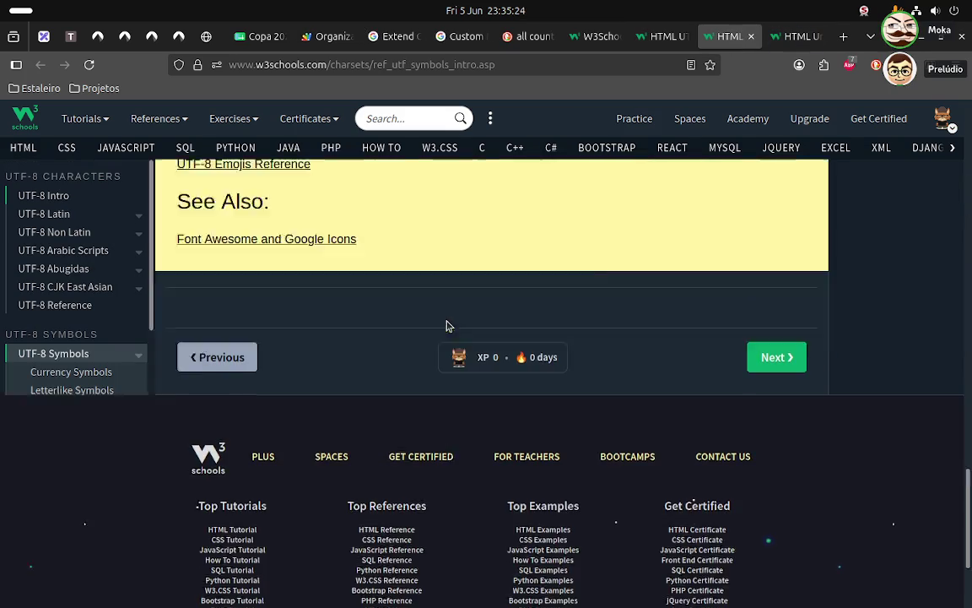
scroll(446, 328, "up", 2)
scroll(666, 161, "up", 1)
- Switch to the HTML UTF-8 Emojis tab and scroll through the page
left_click(789, 34)
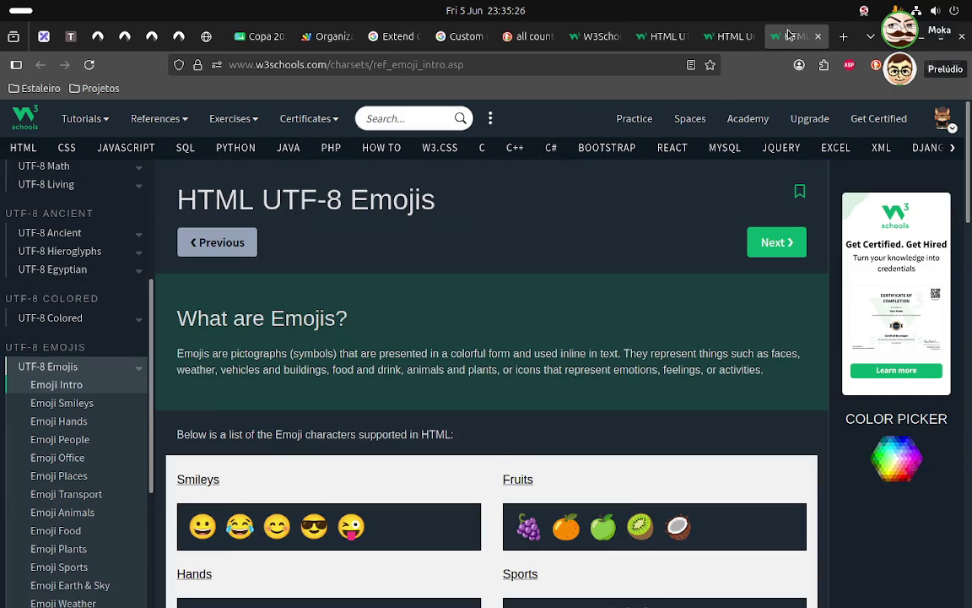
scroll(520, 185, "down", 5)
scroll(516, 194, "down", 3)
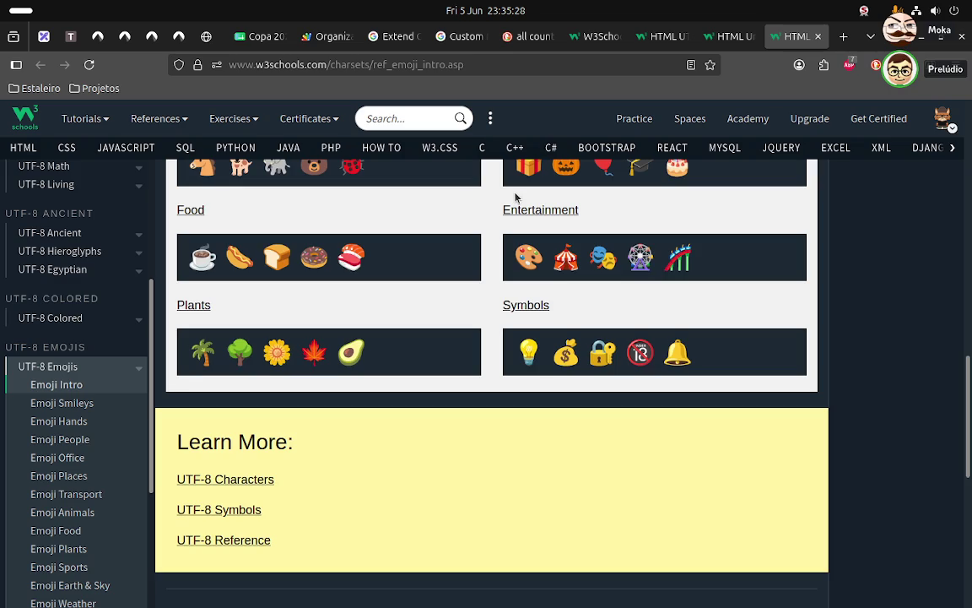
scroll(515, 197, "down", 2)
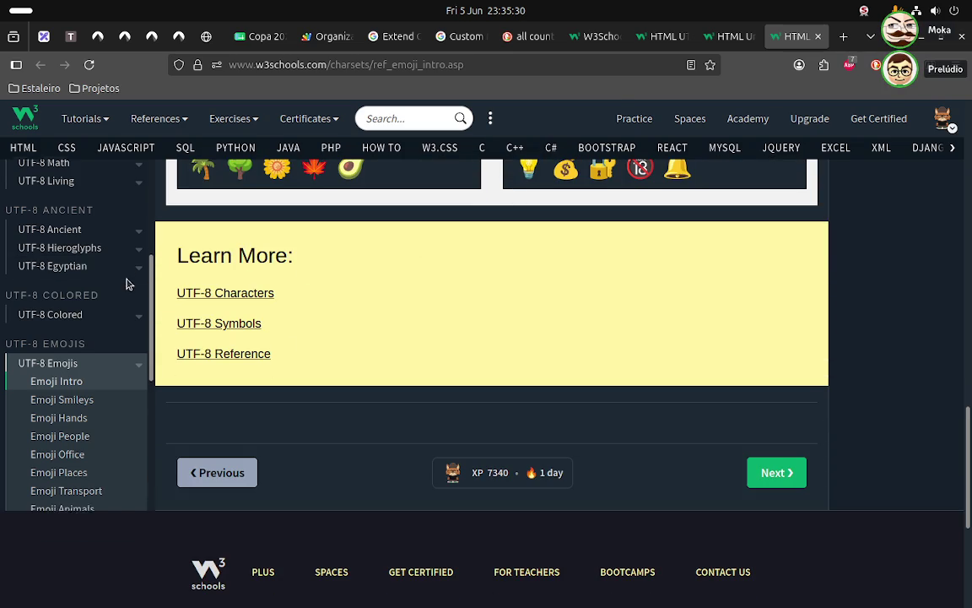
scroll(128, 282, "down", 2)
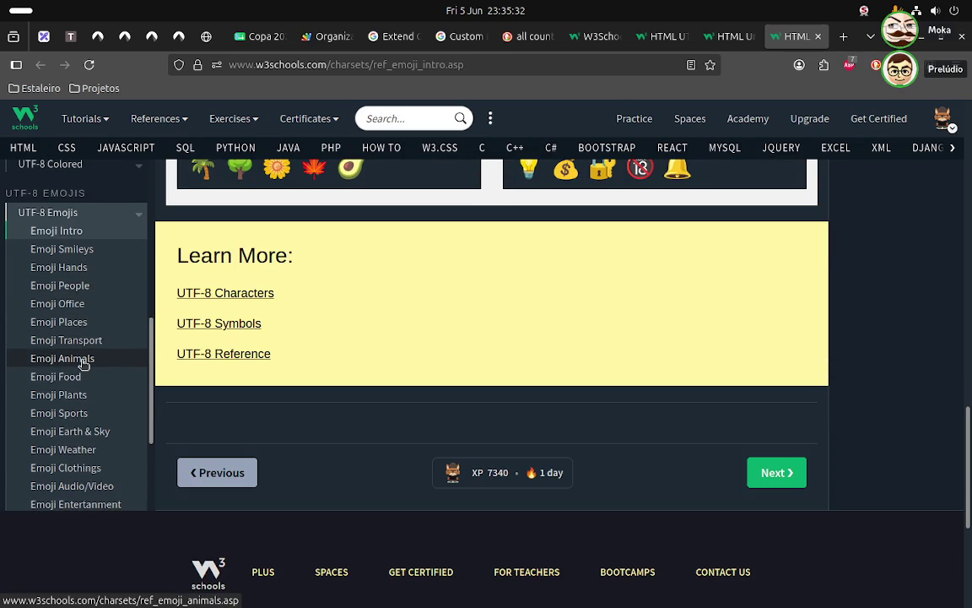
scroll(83, 363, "down", 1)
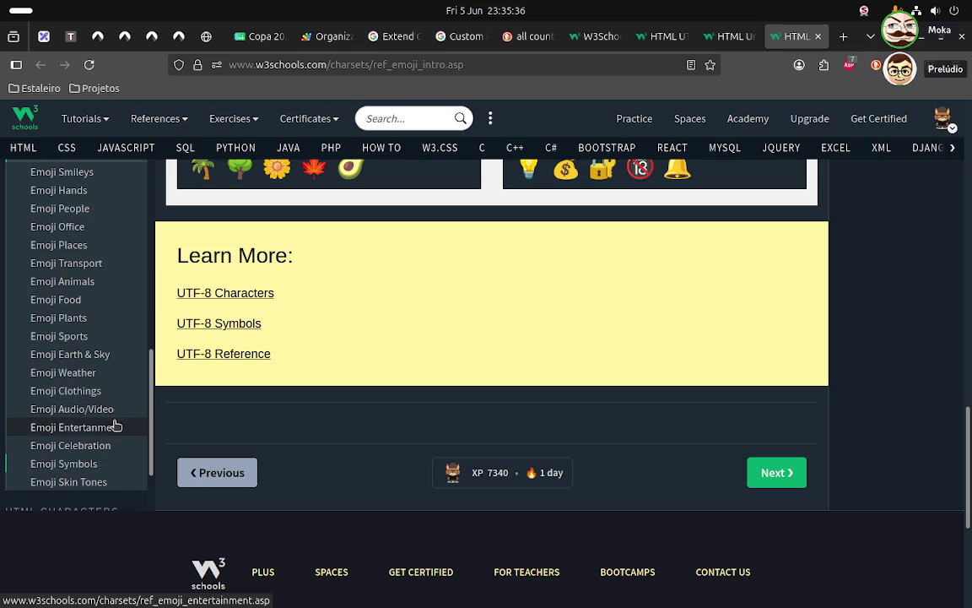
scroll(109, 426, "down", 1)
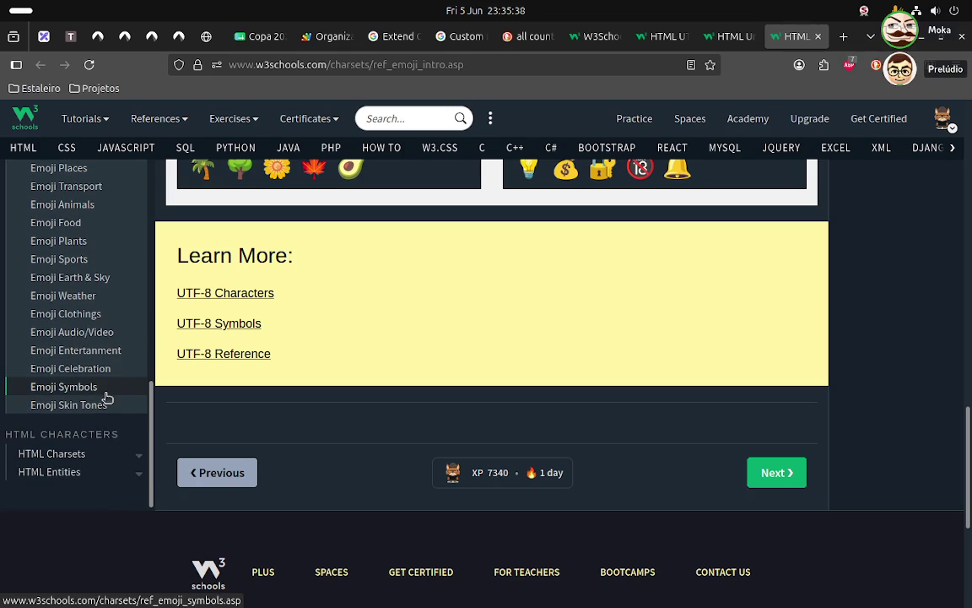
scroll(108, 395, "up", 1)
scroll(107, 390, "up", 2)
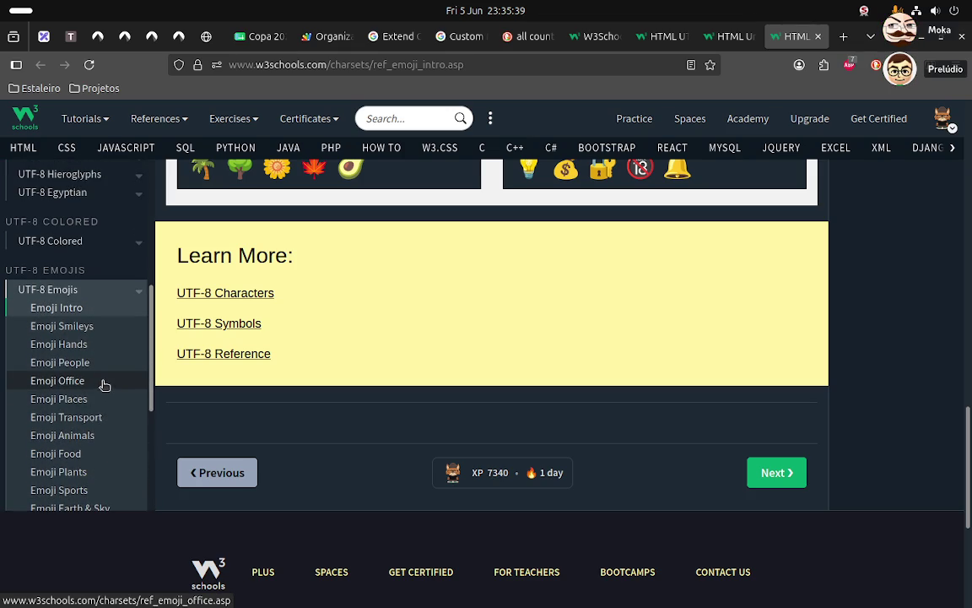
scroll(102, 365, "down", 2)
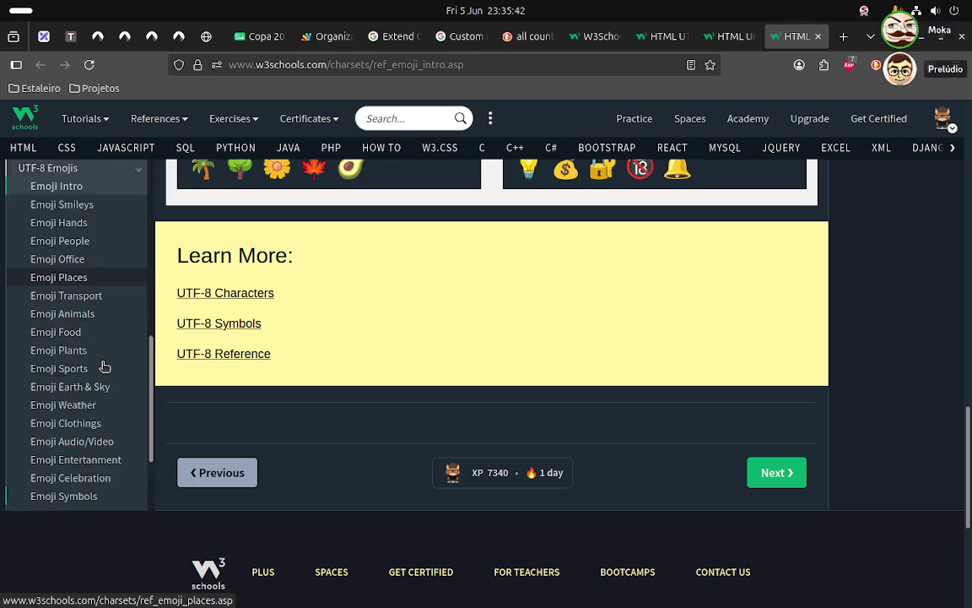
scroll(103, 366, "down", 1)
scroll(104, 367, "down", 1)
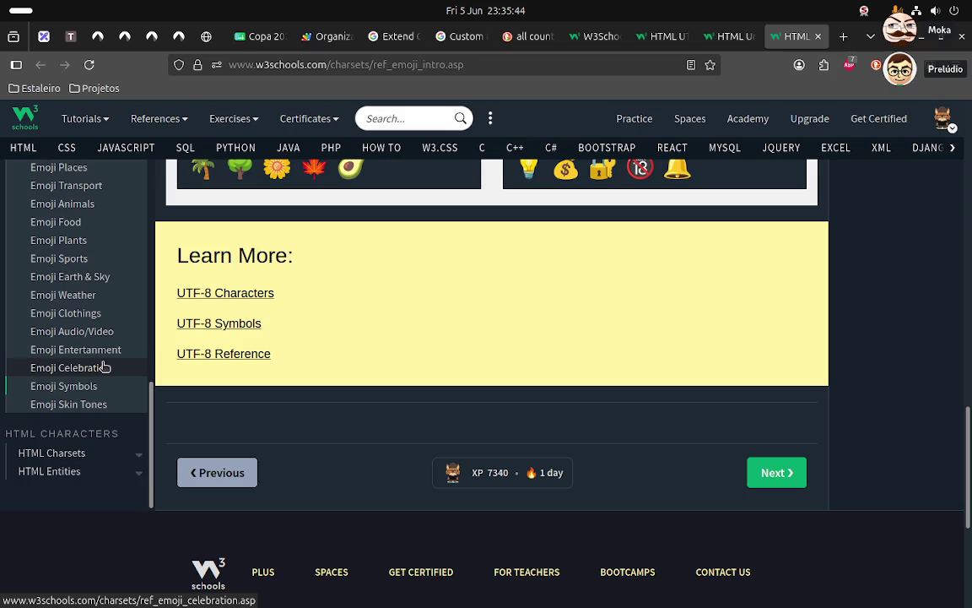
- Run a web search for 'utf8 flags'
left_click(597, 45)
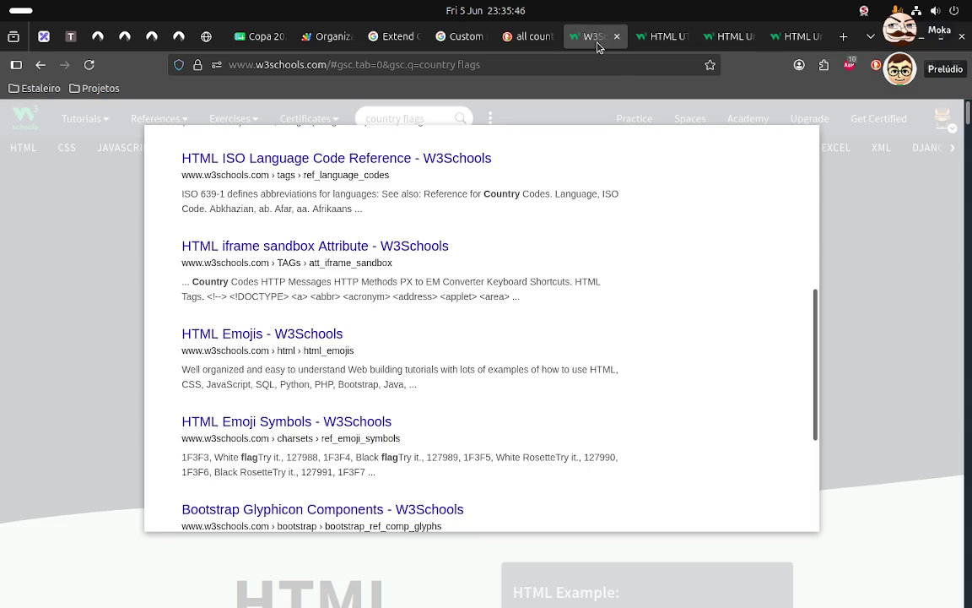
scroll(402, 293, "down", 2)
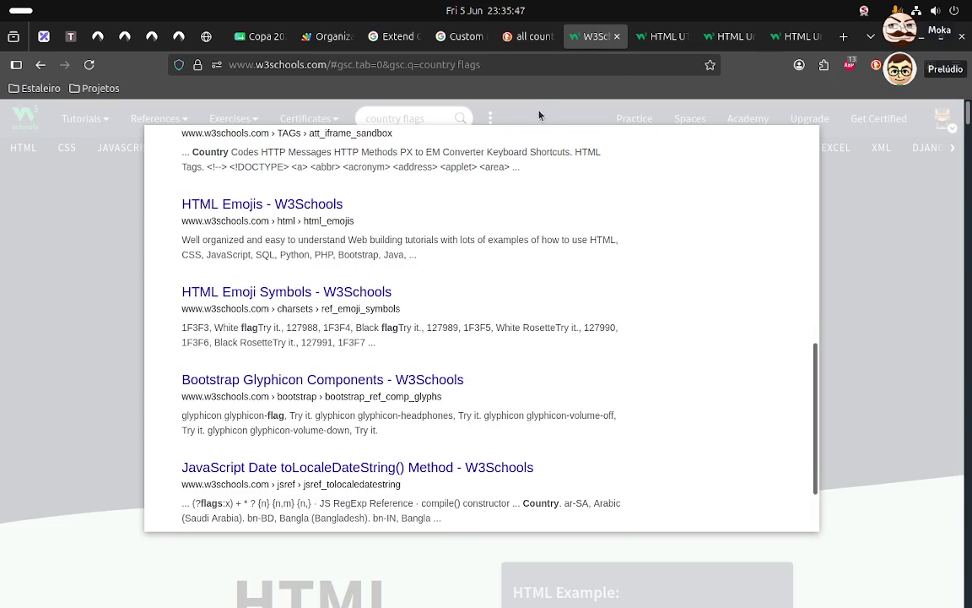
left_click(540, 67)
type("utf")
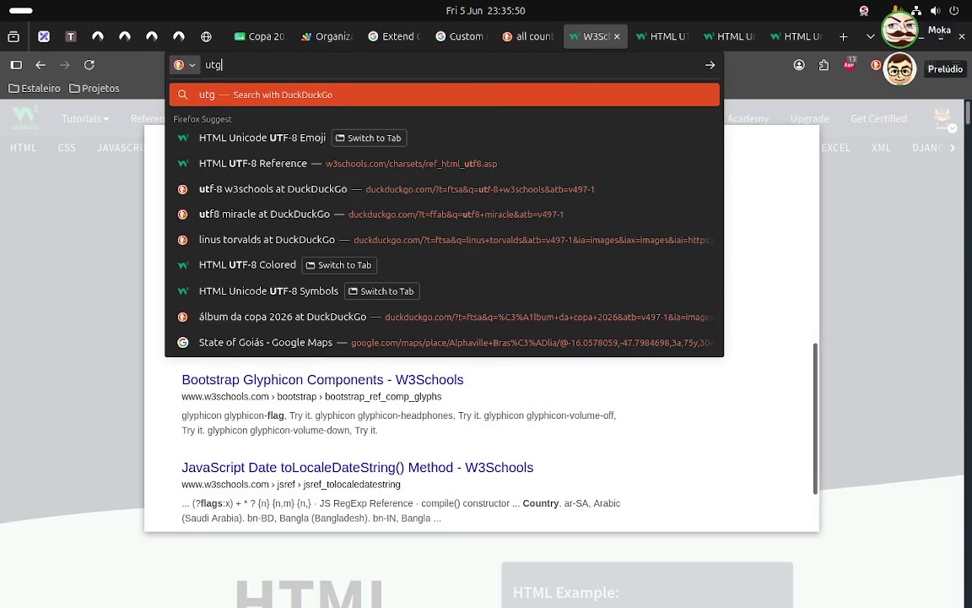
type("8")
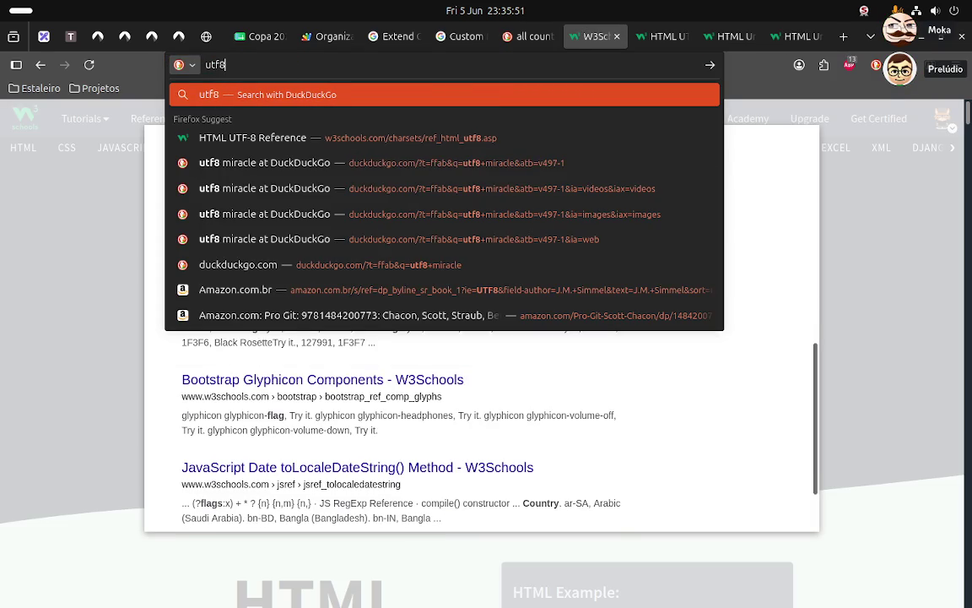
type(" flag")
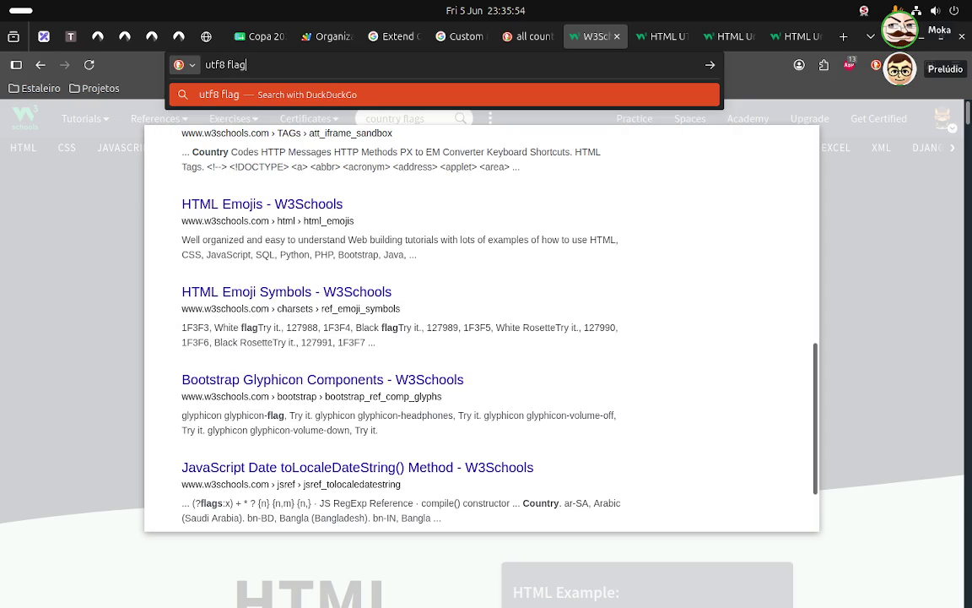
type("s")
key("Return")
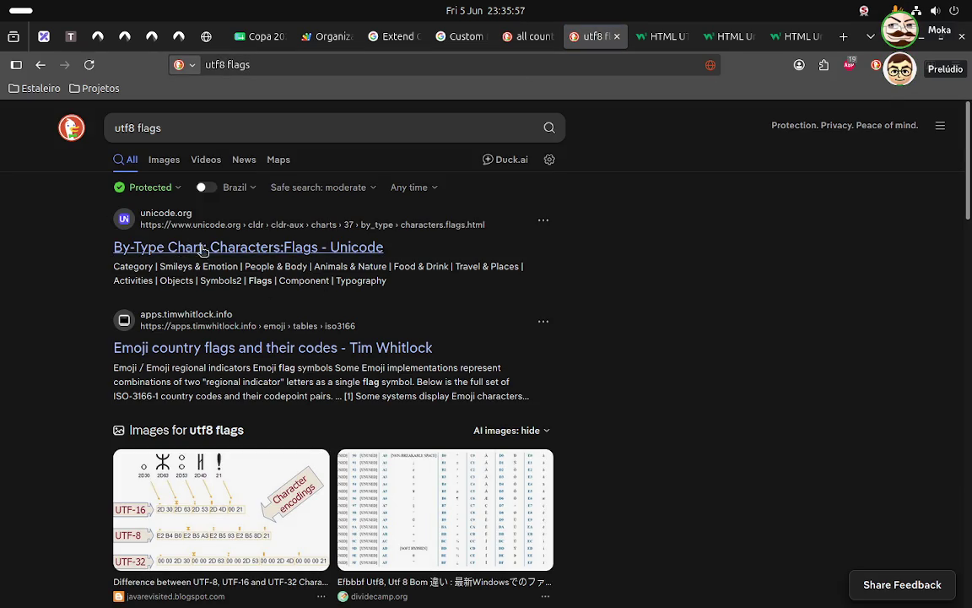
- Preview a couple of utf8 image results, including the Utf8 Ascii table
left_click(379, 501)
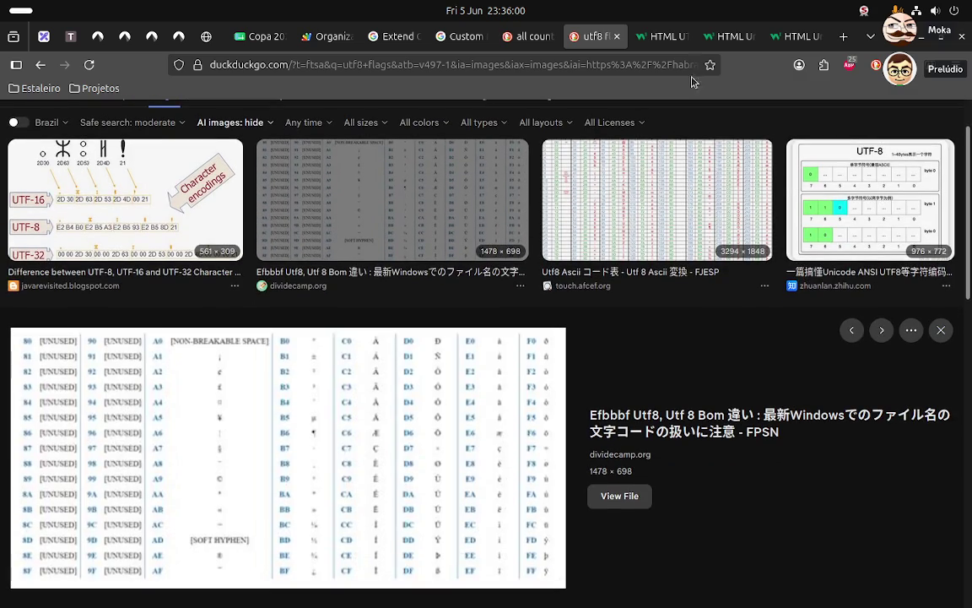
left_click(653, 199)
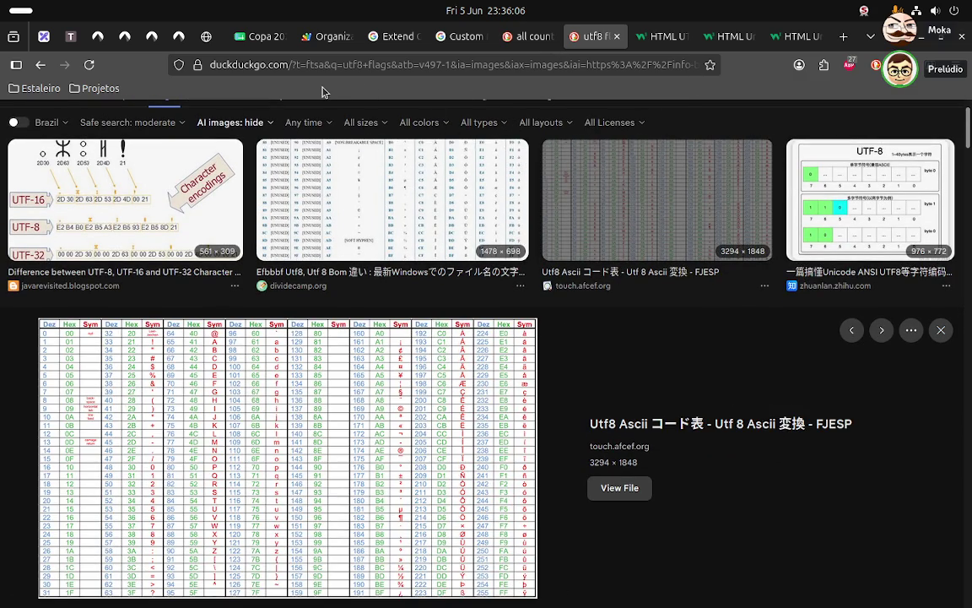
scroll(503, 124, "up", 1)
- Change the query to 'utf8 country flags' and search again
left_click(362, 128)
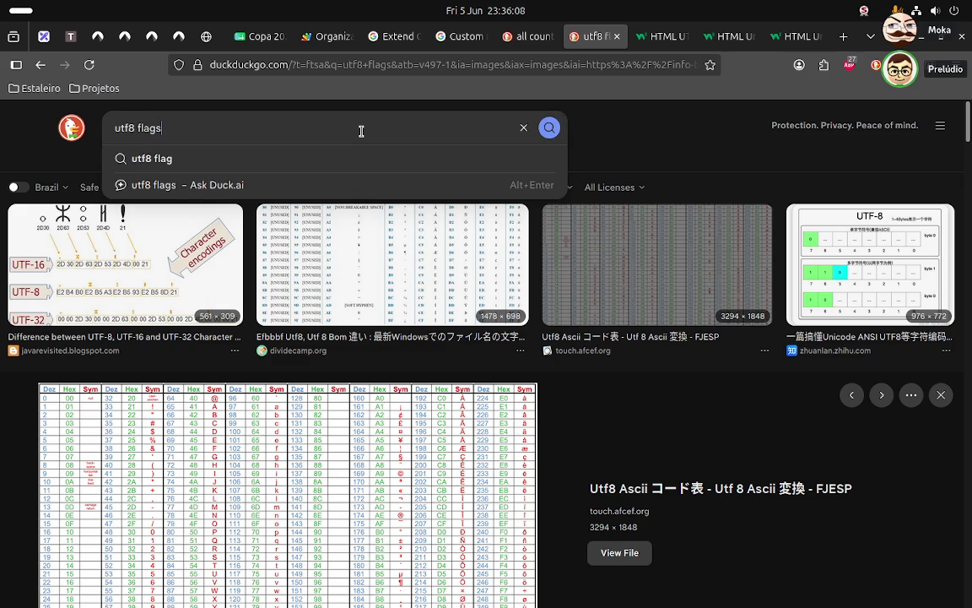
type("cou")
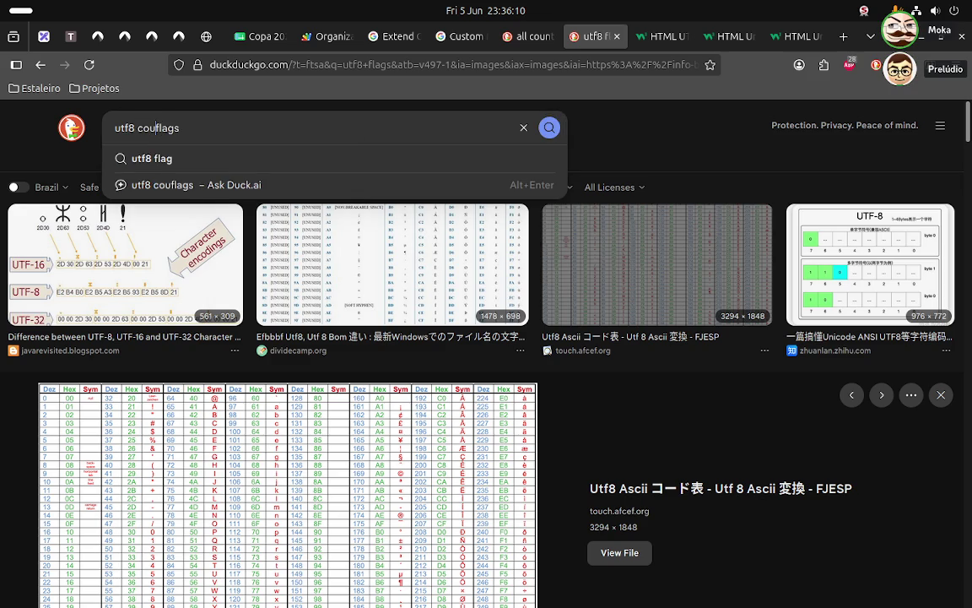
type("nty")
key("BackSpace")
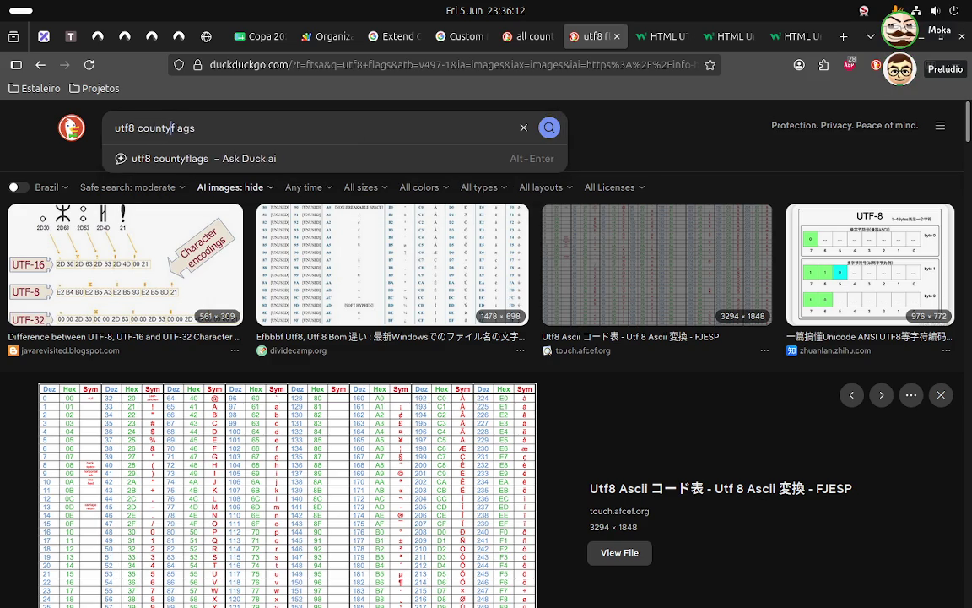
key("BackSpace")
type("ruty")
key("BackSpace")
key("BackSpace")
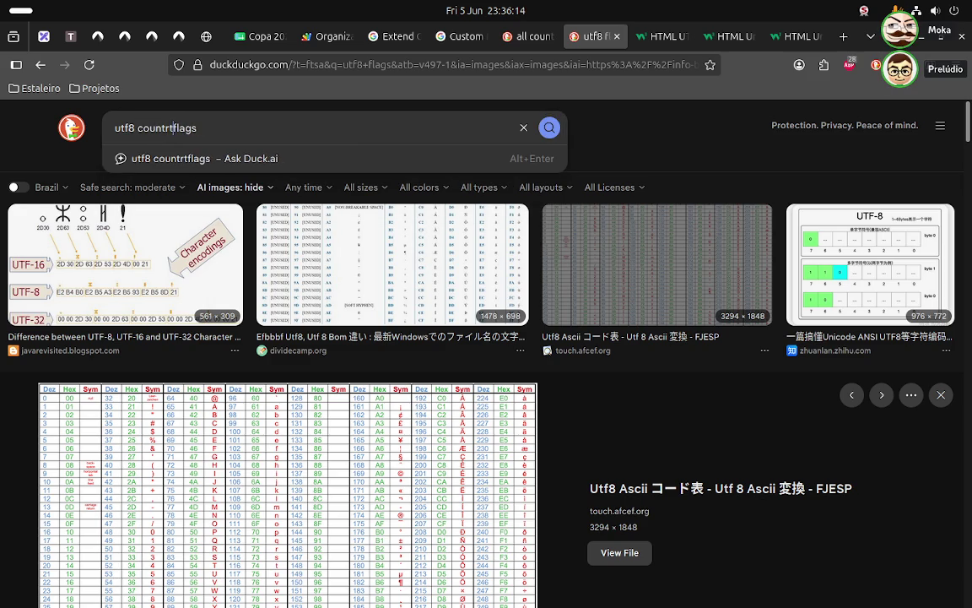
key("BackSpace")
type("y")
key("Return")
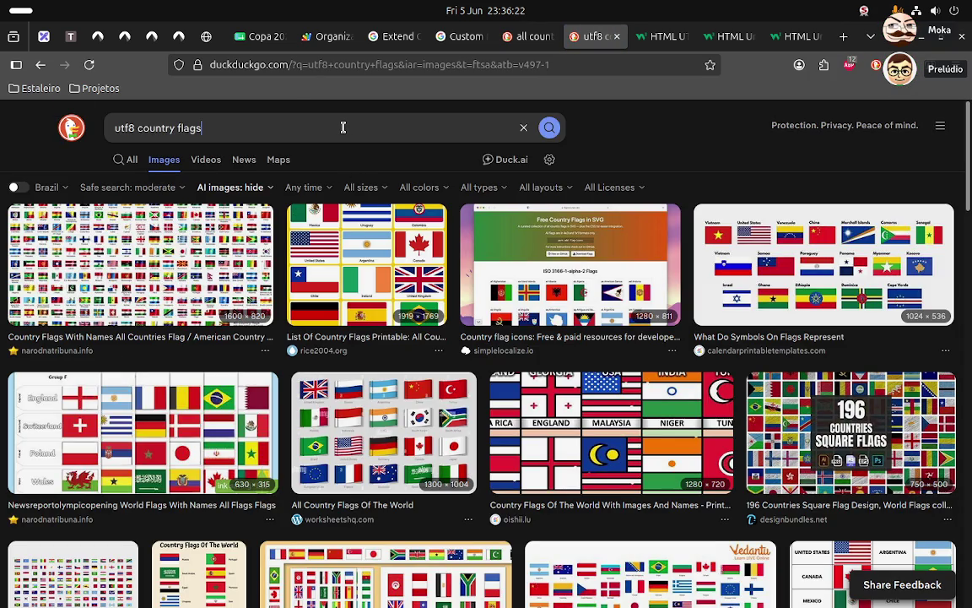
- Replace 'utf8' with 'html' and search for 'html country flags'
key("Home")
key("ctrl+shift+Right")
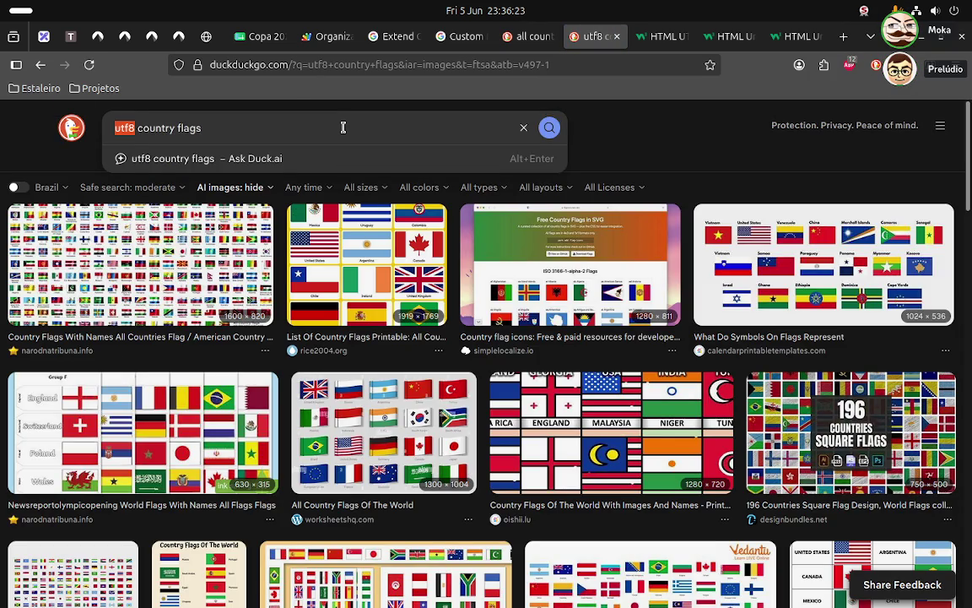
type("html")
key("Return")
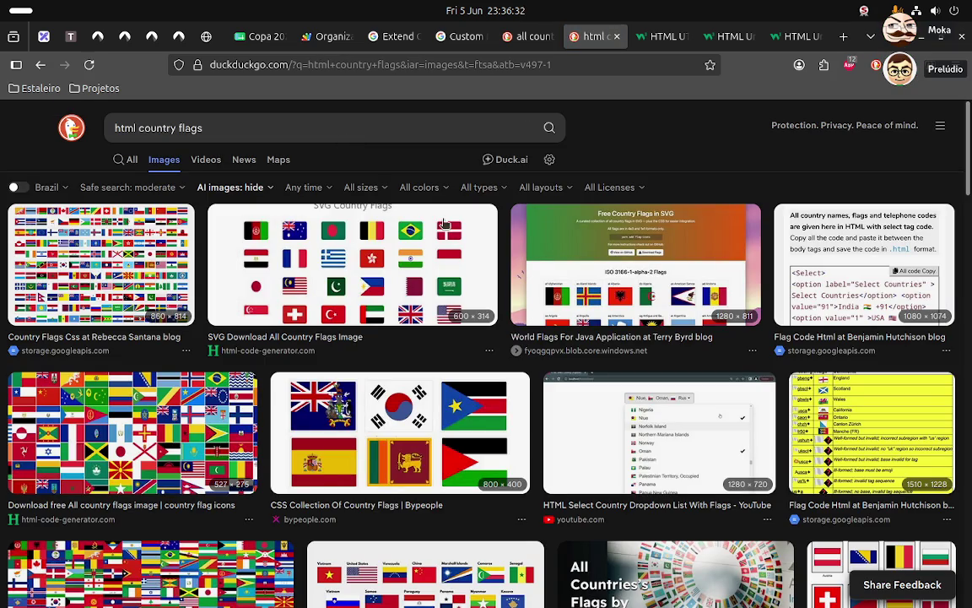
- Preview the country dropdown with flags result, open its video, then close it
scroll(445, 224, "down", 5)
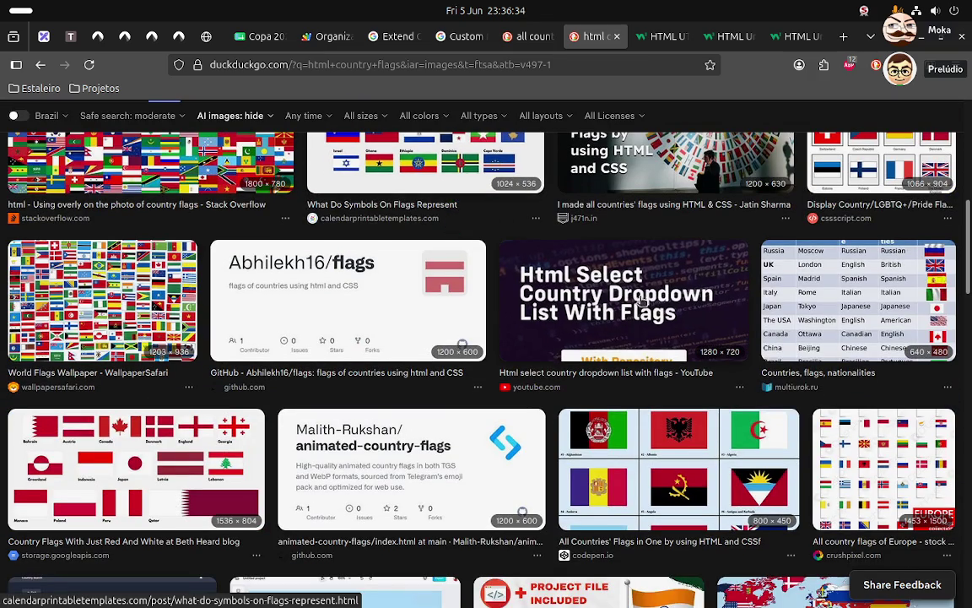
left_click(690, 304)
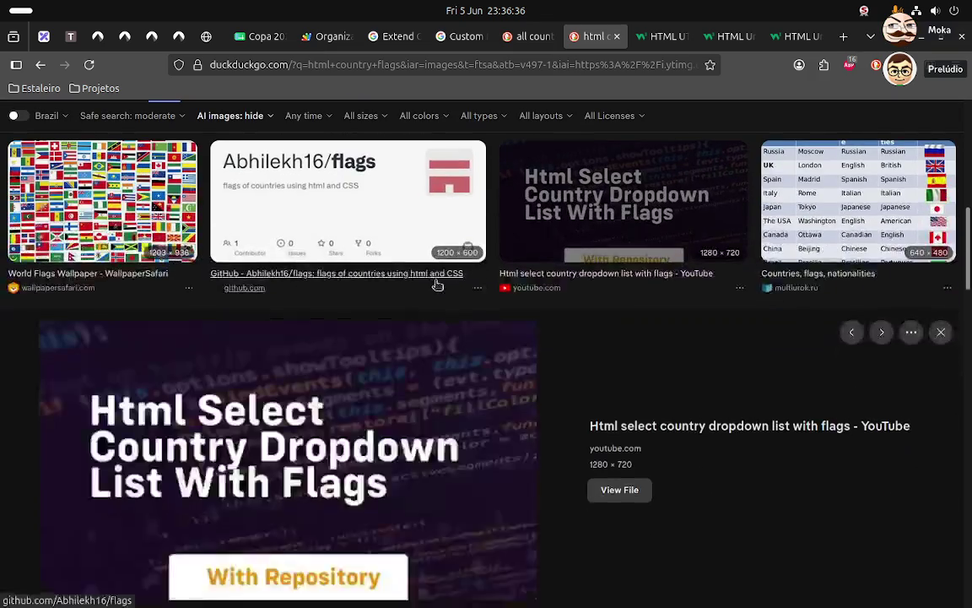
left_click(644, 453)
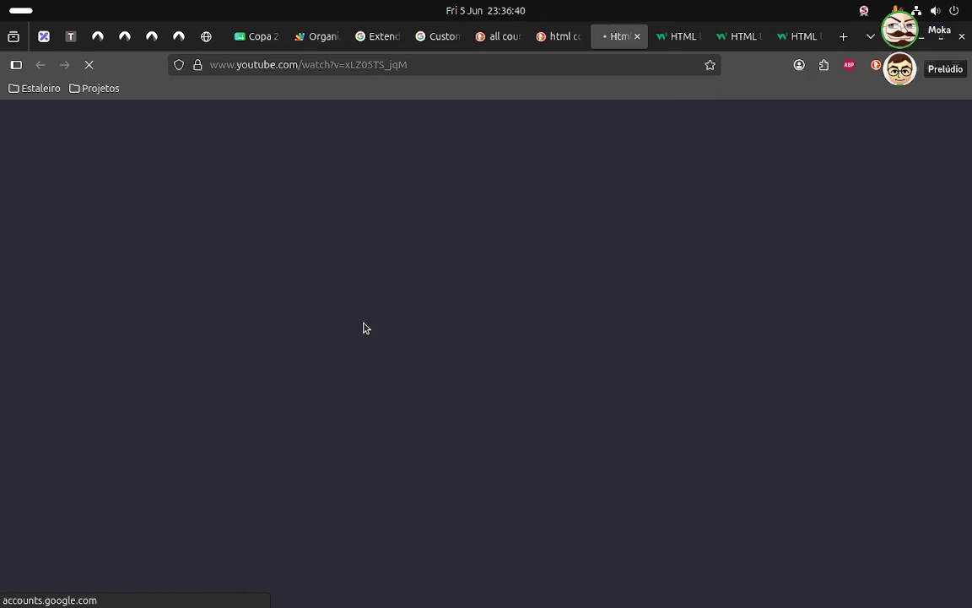
key("ctrl+w")
- Scroll the image results, then return to the 'all countries flags' results tab
scroll(458, 386, "down", 5)
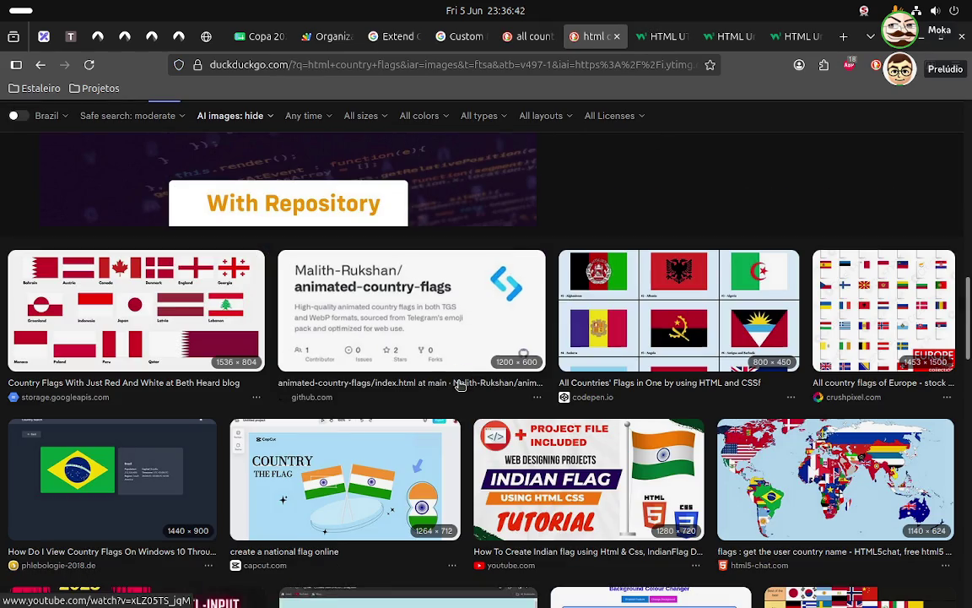
scroll(631, 255, "down", 1)
scroll(631, 255, "down", 1)
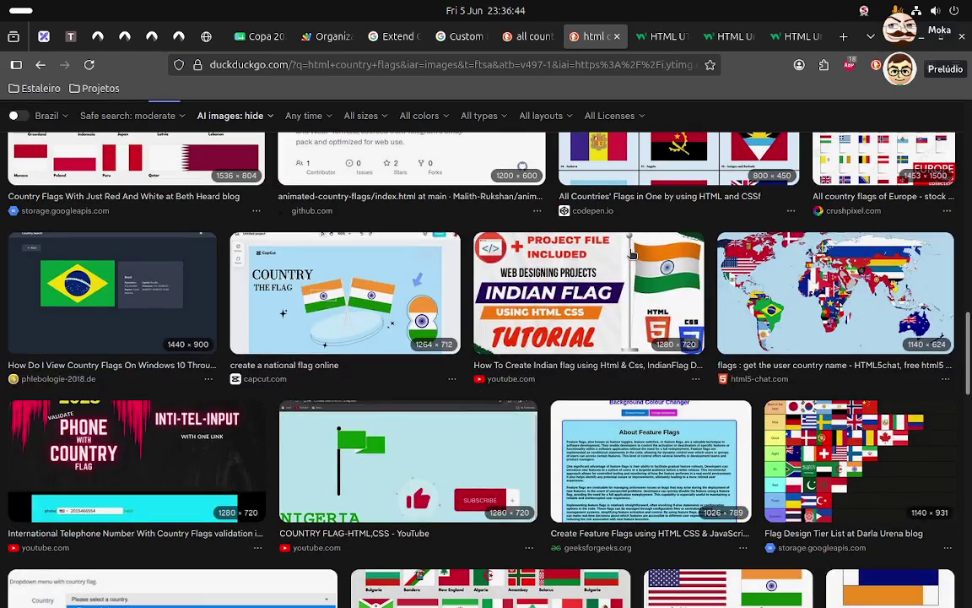
scroll(632, 254, "down", 5)
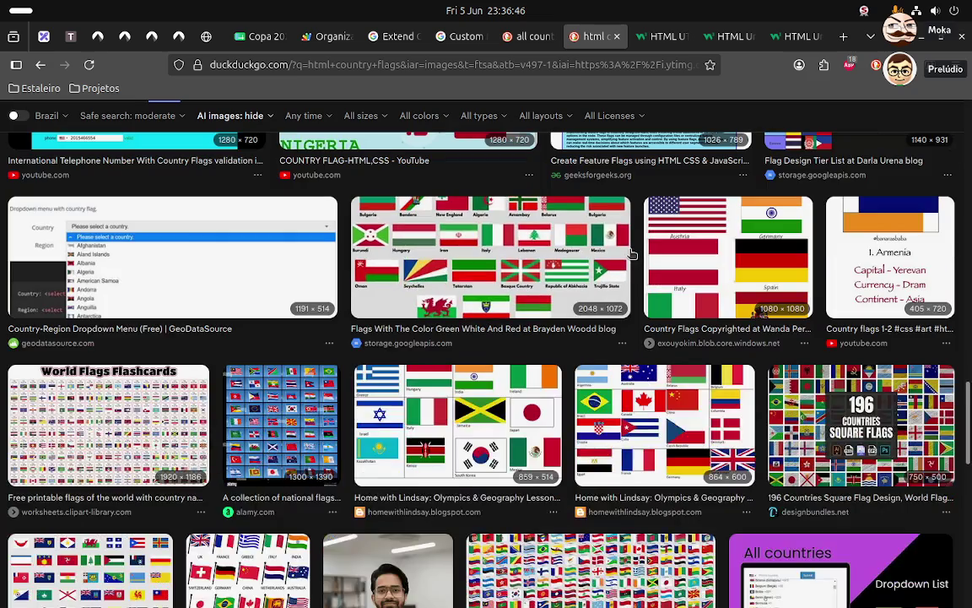
scroll(631, 253, "down", 2)
scroll(631, 253, "down", 1)
scroll(631, 253, "down", 4)
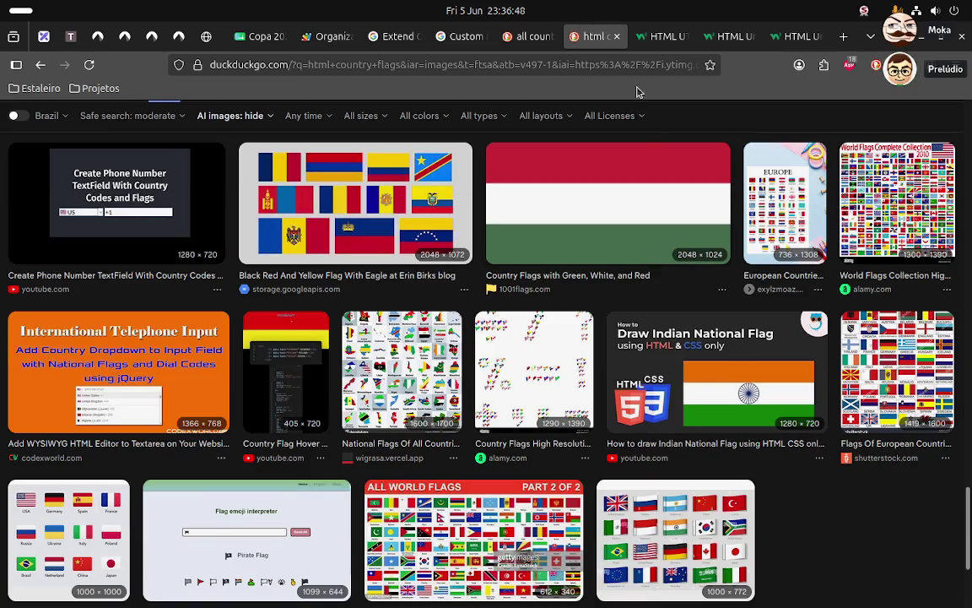
left_click(527, 36)
scroll(186, 279, "down", 2)
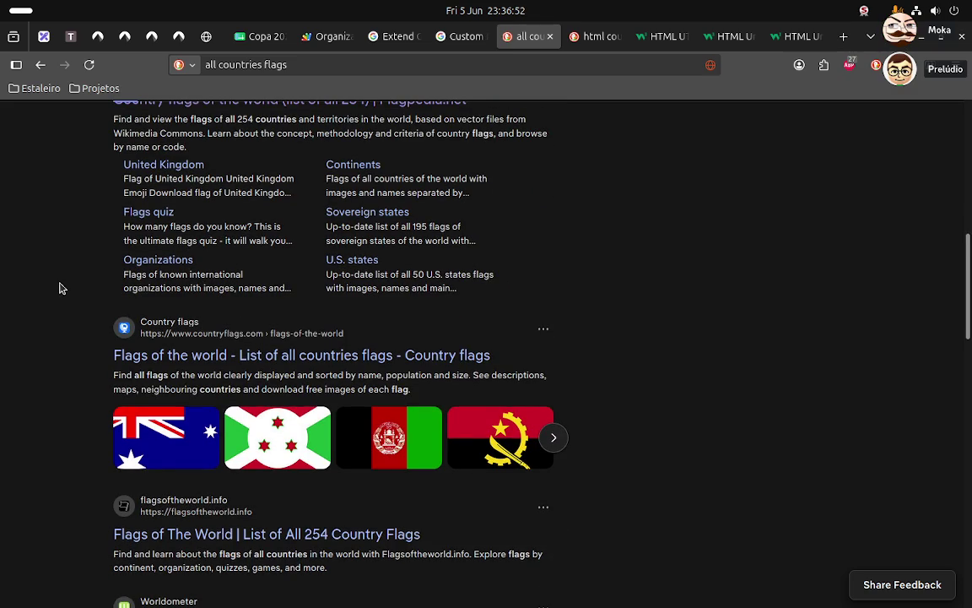
- Open the Country flags list and go to the Flag of Argentina page
scroll(59, 288, "down", 1)
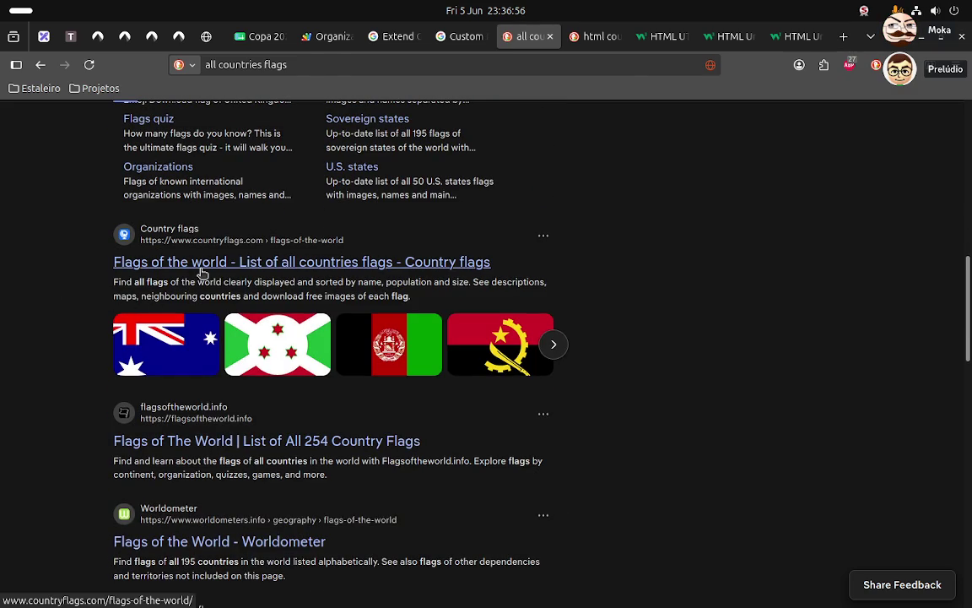
left_click(203, 268)
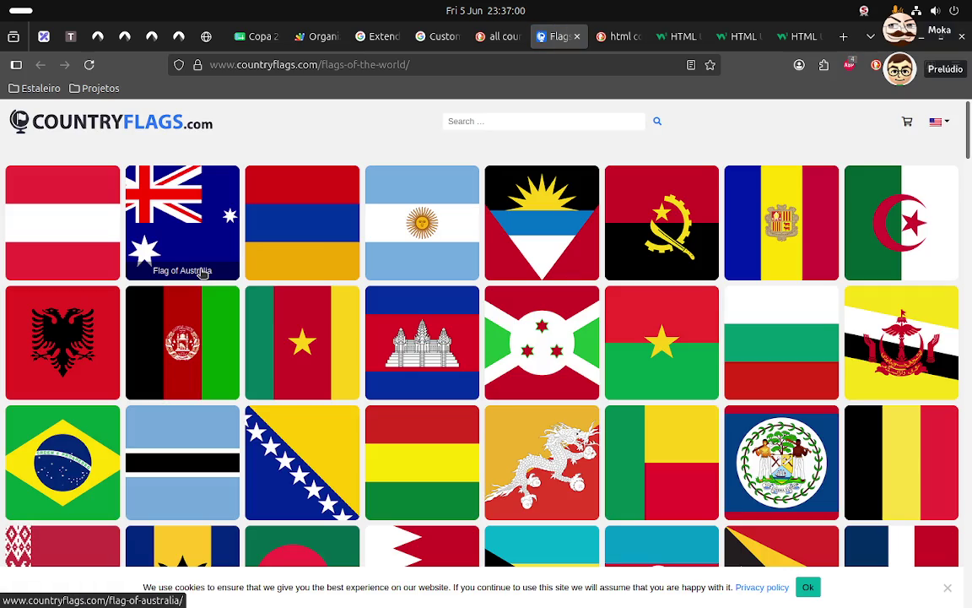
left_click(388, 220)
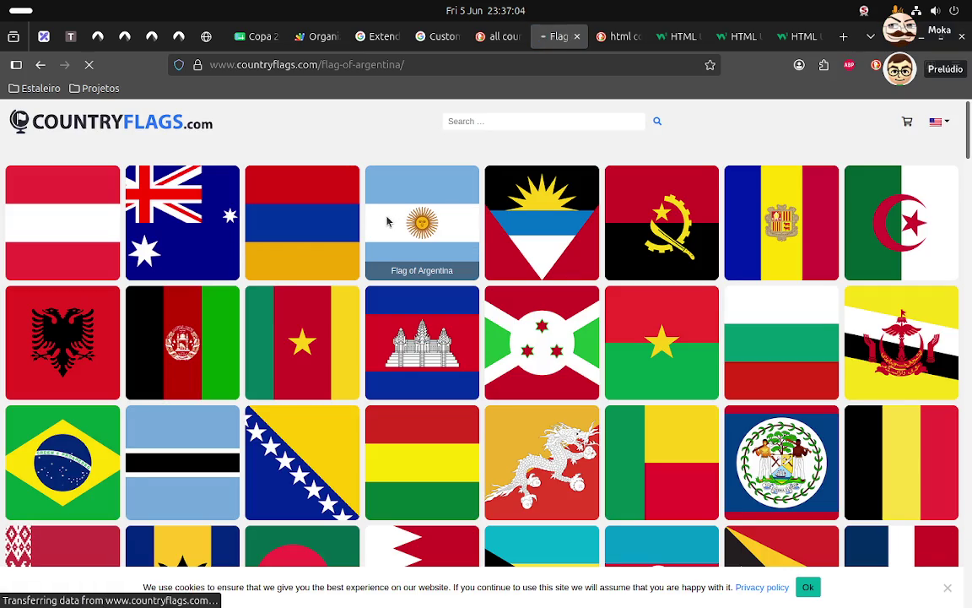
- Download the 16px original Argentina flag emoji and dismiss the commercial-use offer
scroll(244, 280, "down", 3)
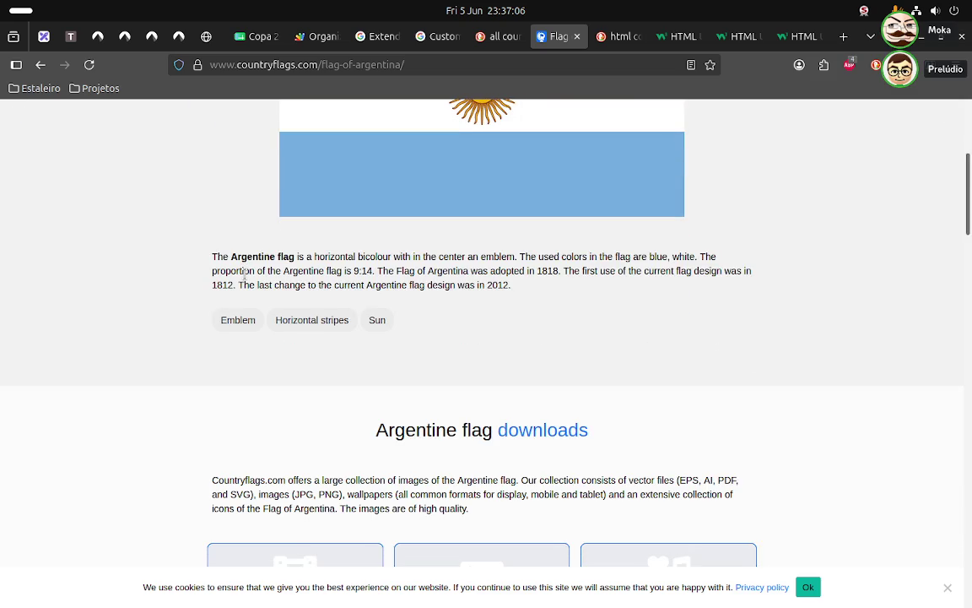
scroll(244, 279, "down", 1)
scroll(246, 280, "down", 1)
scroll(246, 278, "down", 1)
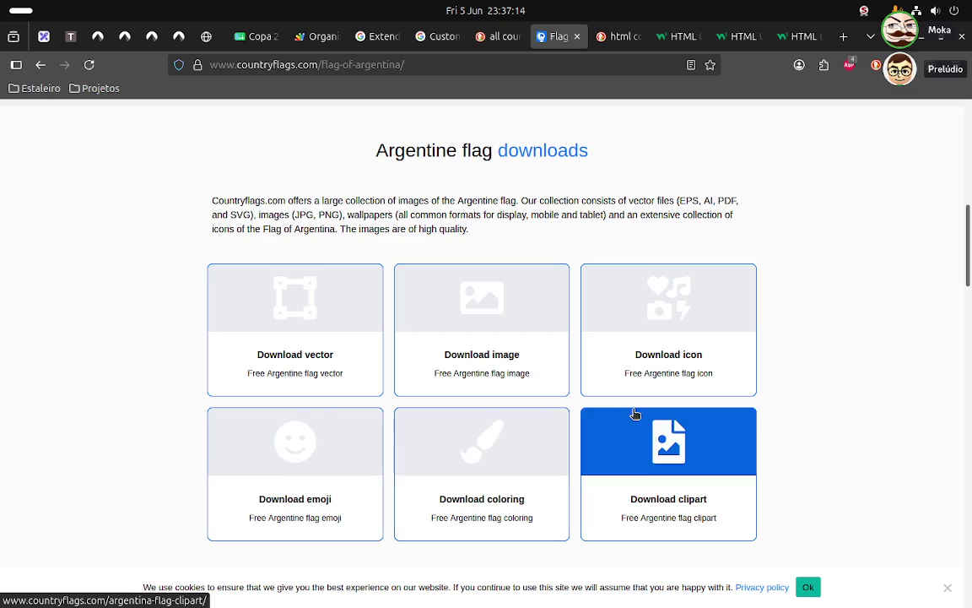
left_click(285, 441)
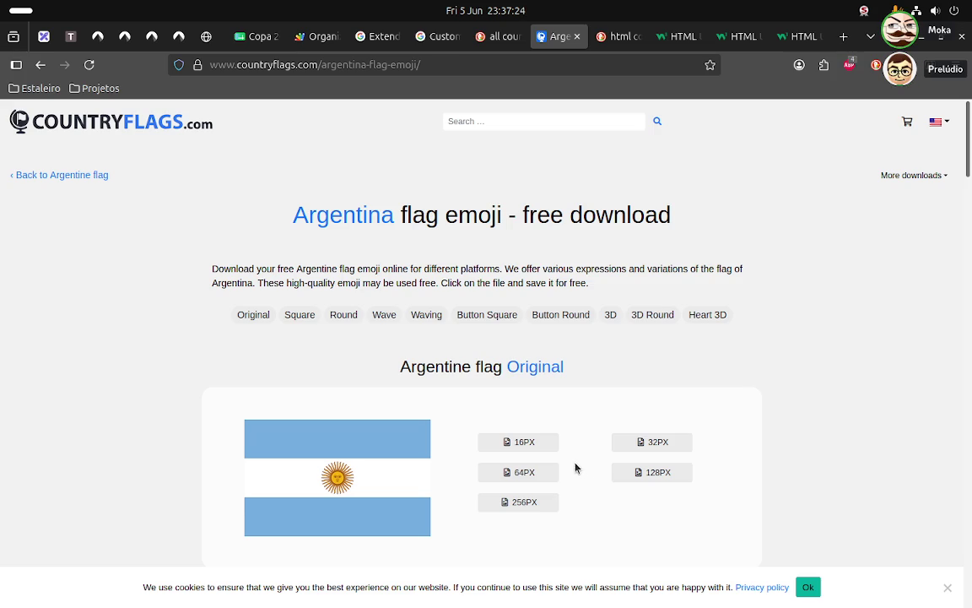
left_click(521, 450)
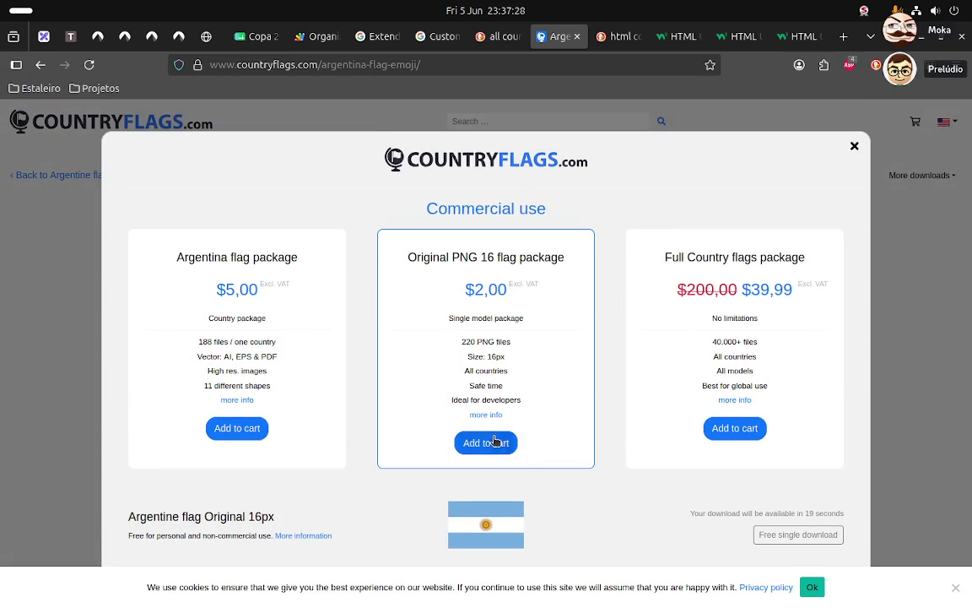
left_click(853, 148)
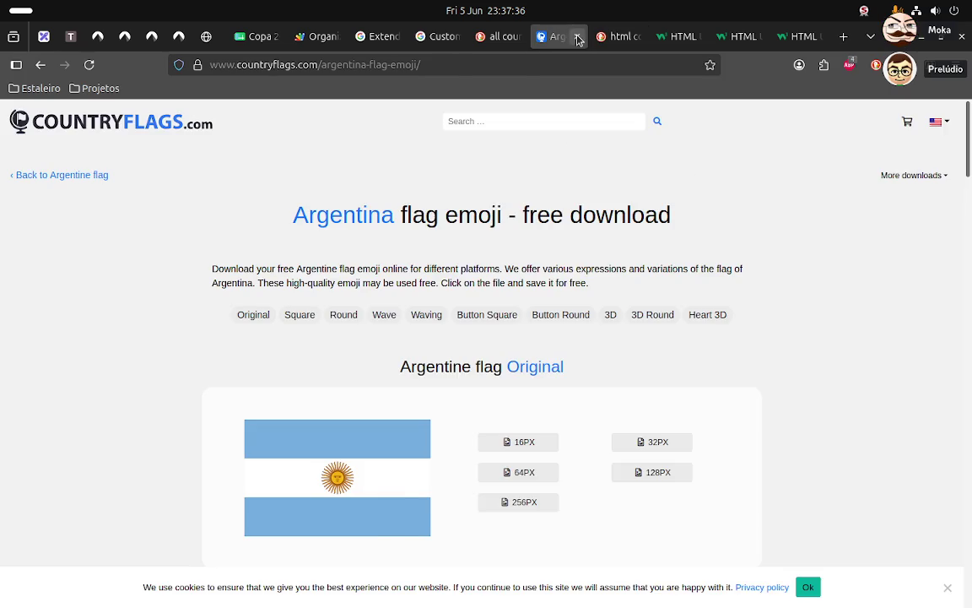
- Close the Argentina flag emoji page and scroll through the image results
middle_click(520, 35)
scroll(346, 267, "down", 3)
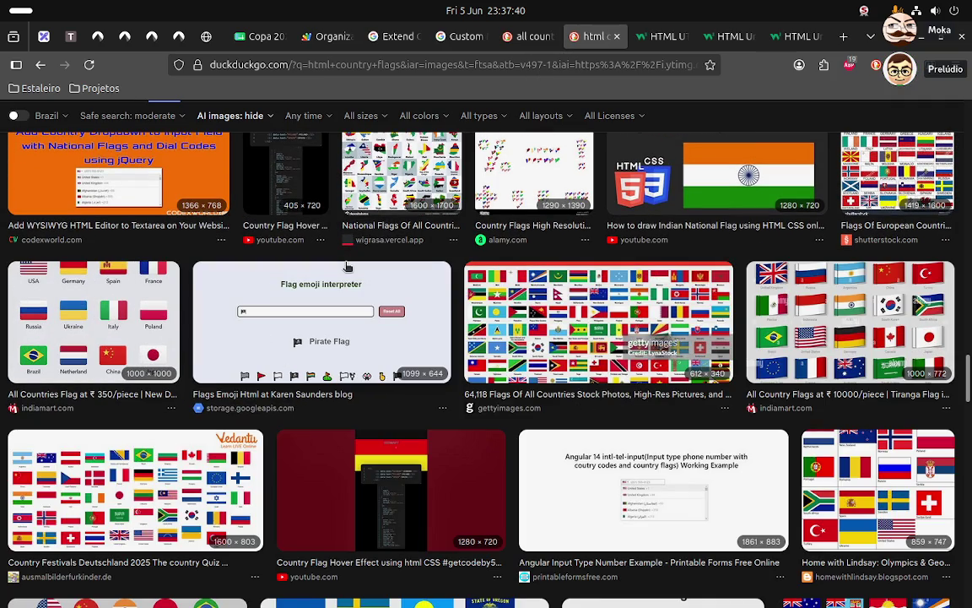
scroll(346, 267, "down", 5)
scroll(346, 266, "down", 3)
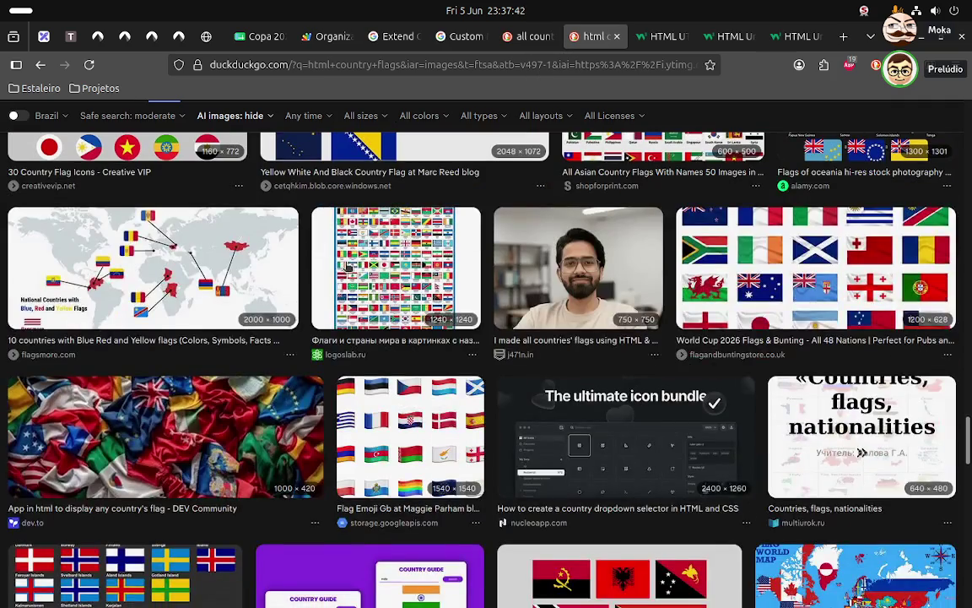
scroll(346, 267, "down", 3)
scroll(346, 267, "down", 1)
scroll(346, 266, "down", 3)
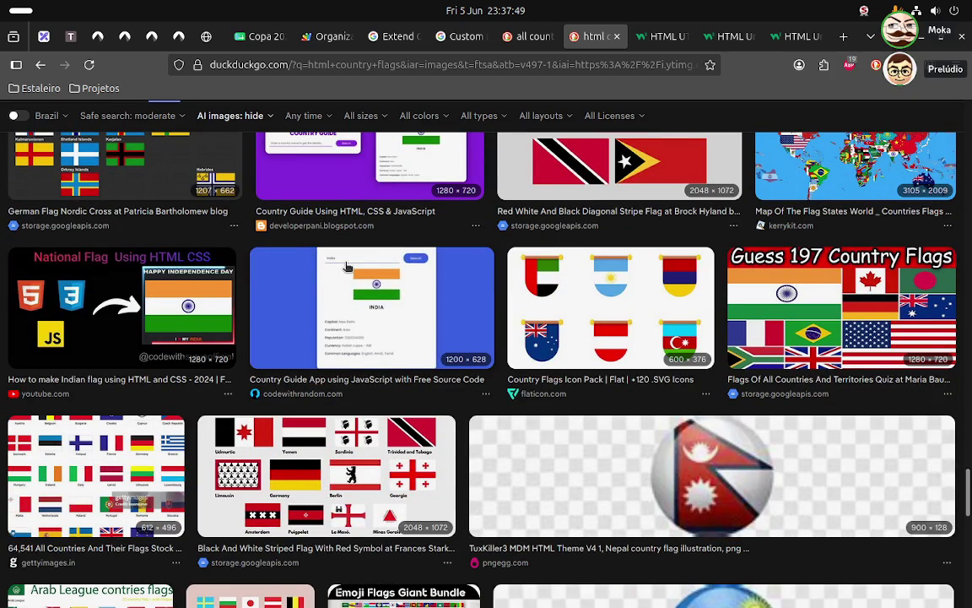
scroll(346, 267, "down", 5)
scroll(346, 267, "down", 5)
scroll(485, 144, "down", 5)
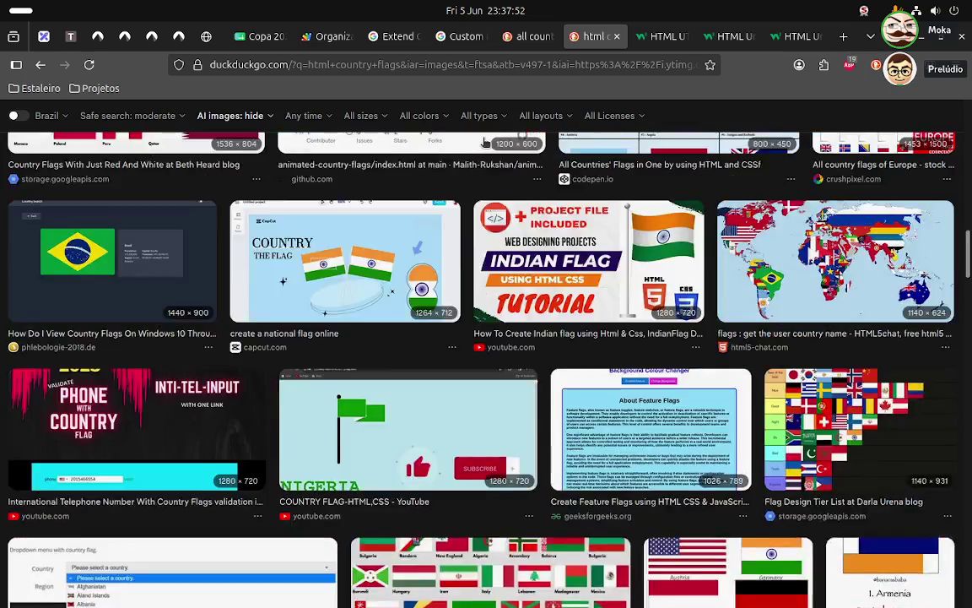
scroll(485, 144, "up", 10)
scroll(473, 135, "up", 5)
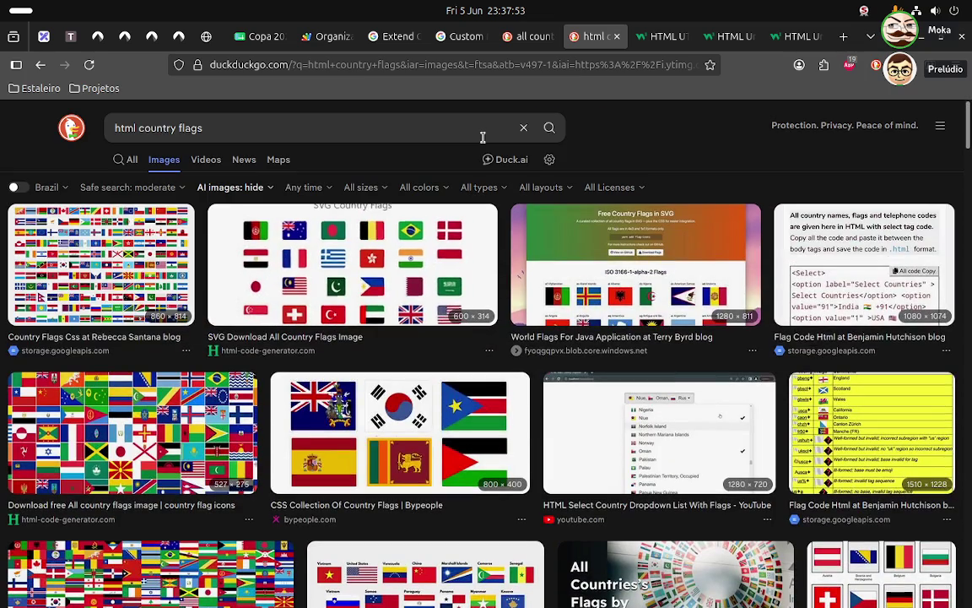
- Run a new DuckDuckGo image search for 'country flags'
double_click(295, 127)
key("ctrl+a")
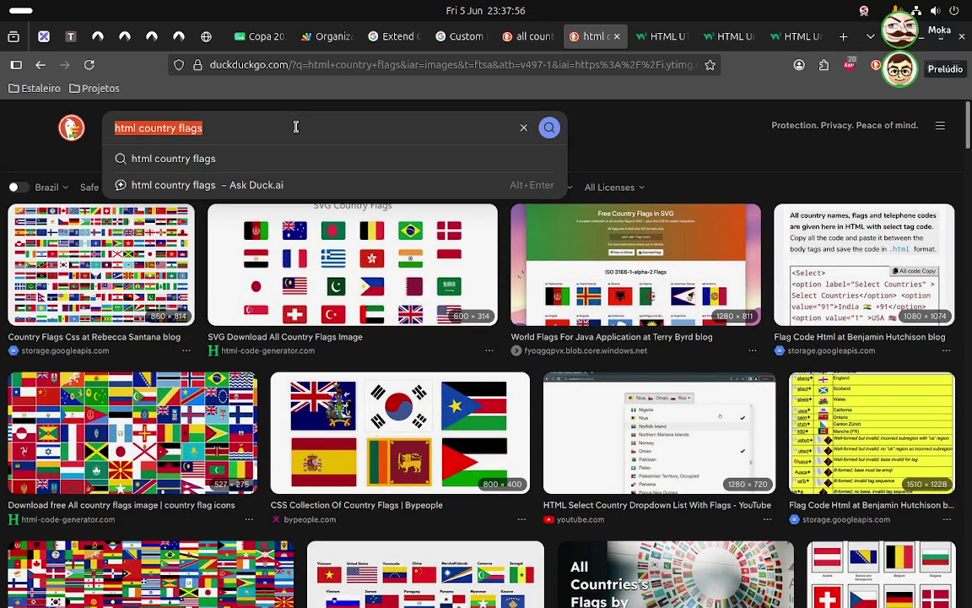
type("country fla")
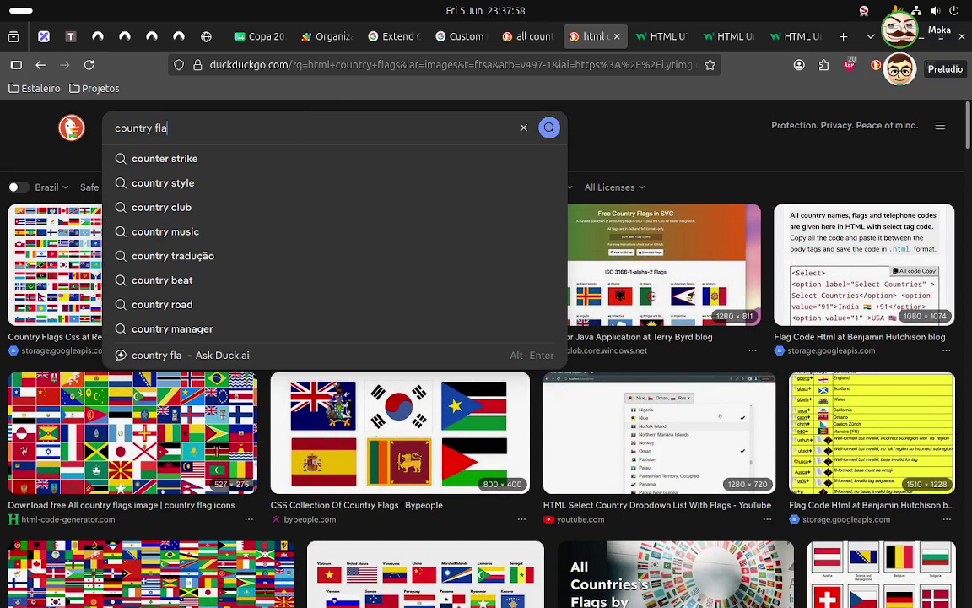
key("BackSpace")
key("BackSpace")
type("gs")
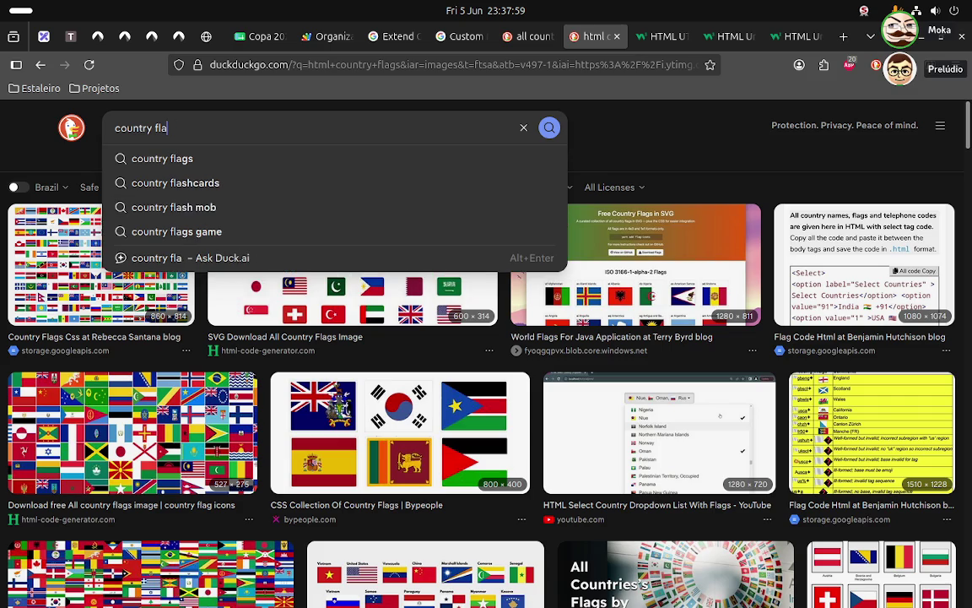
key("Return")
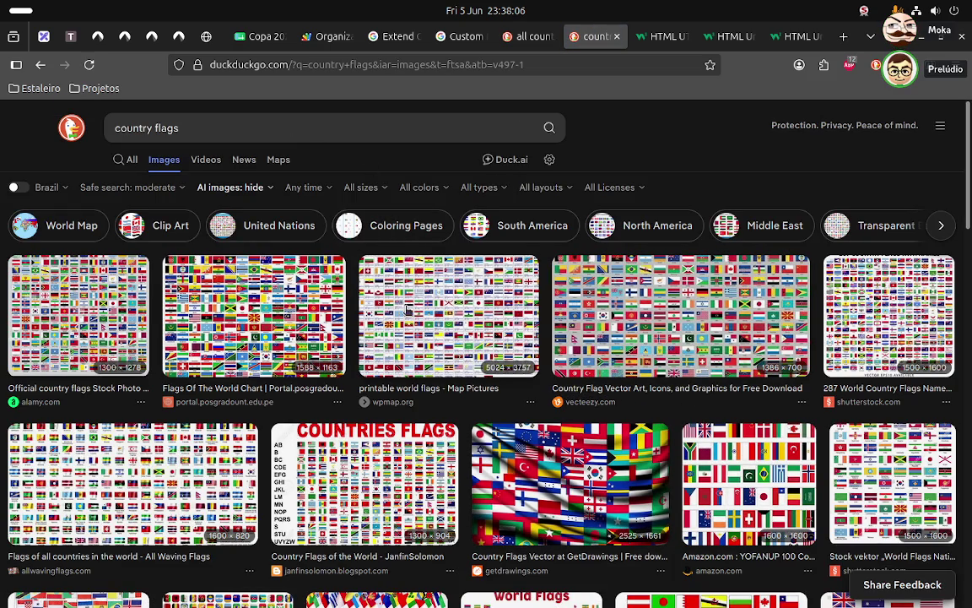
- Open the Alamy source page of the Official country flags stock image and scroll it
left_click(109, 279)
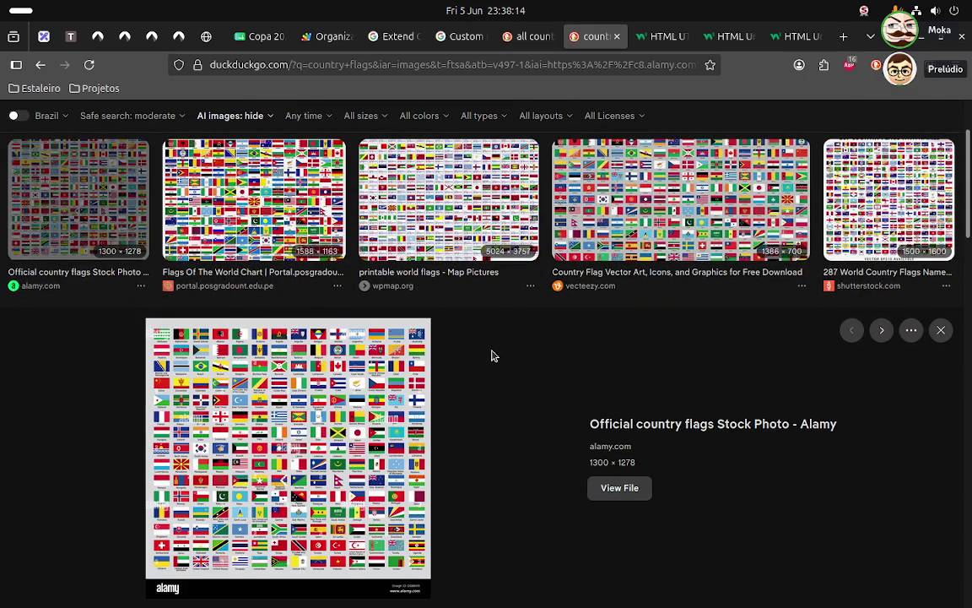
left_click(695, 430)
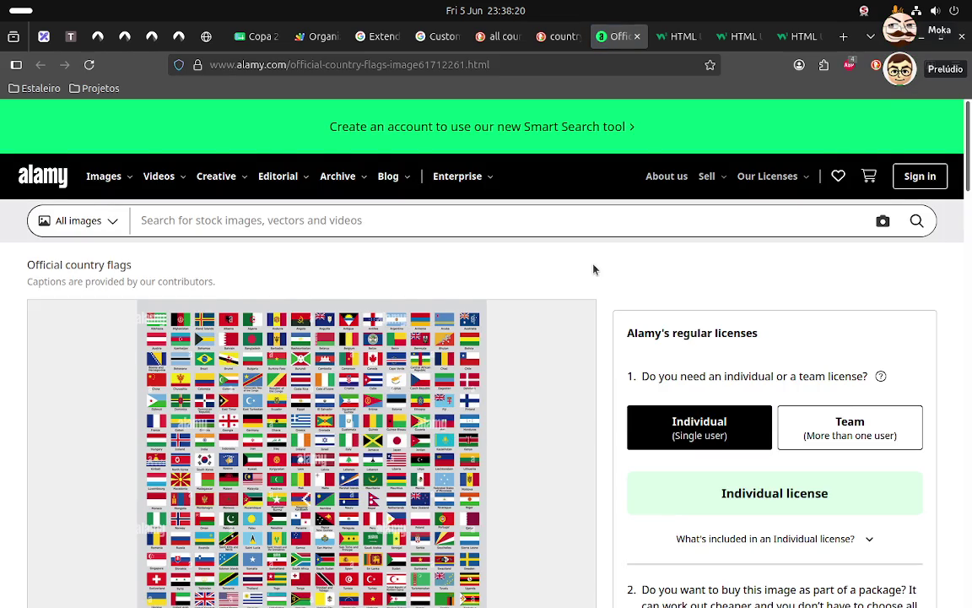
scroll(593, 269, "down", 3)
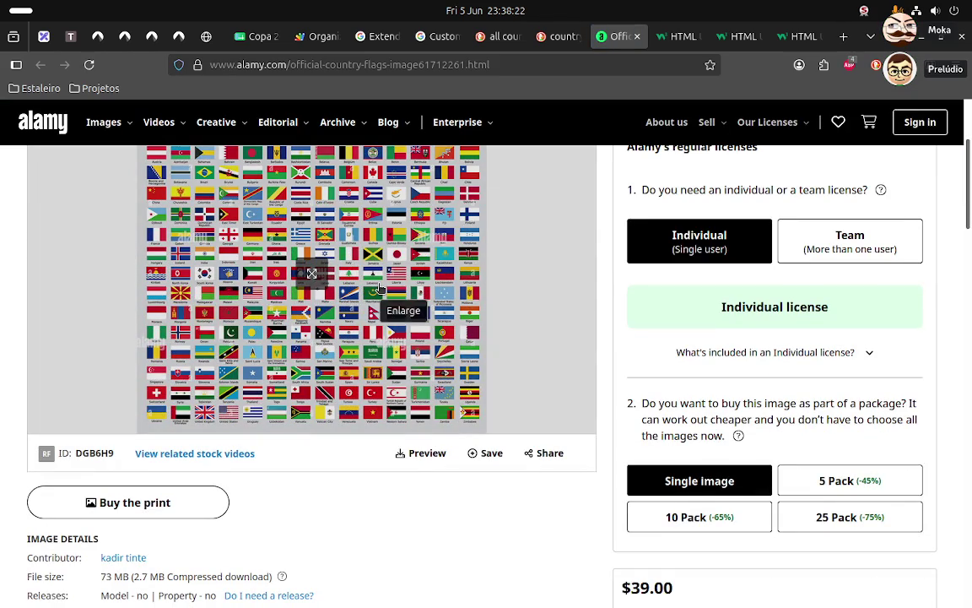
scroll(311, 310, "down", 3)
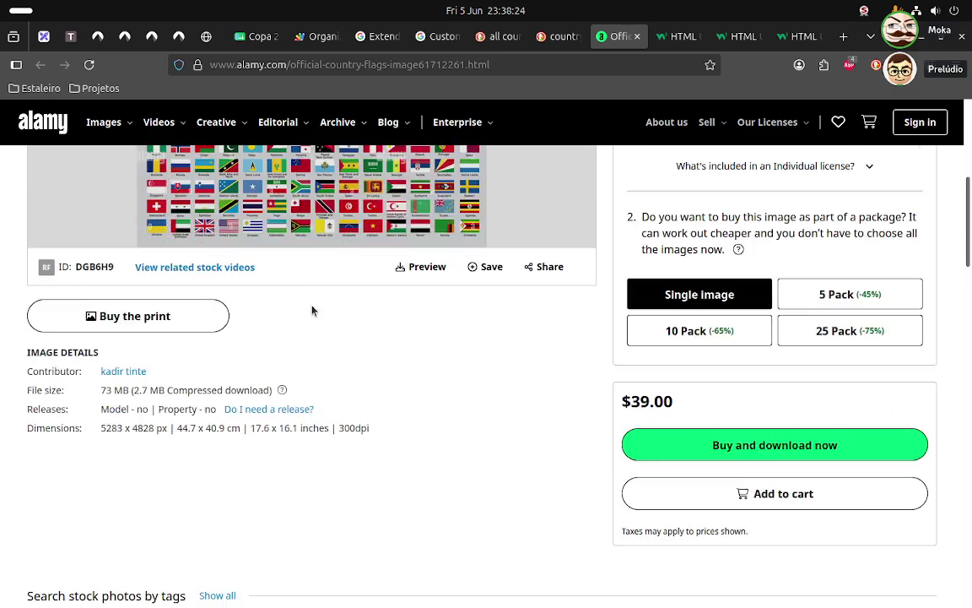
scroll(311, 310, "down", 5)
scroll(311, 311, "down", 5)
scroll(315, 308, "down", 3)
scroll(315, 308, "up", 5)
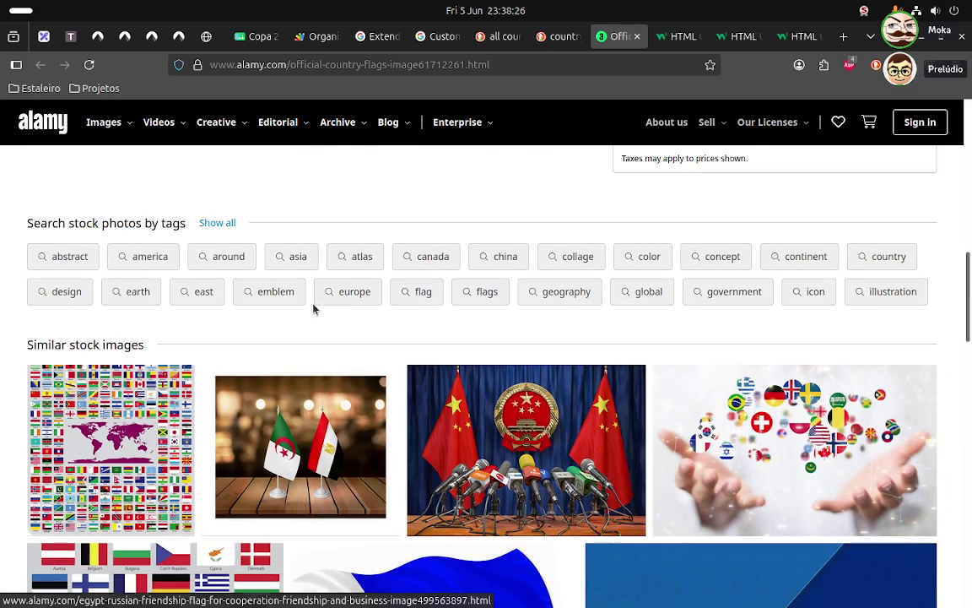
scroll(315, 308, "down", 3)
scroll(313, 308, "up", 15)
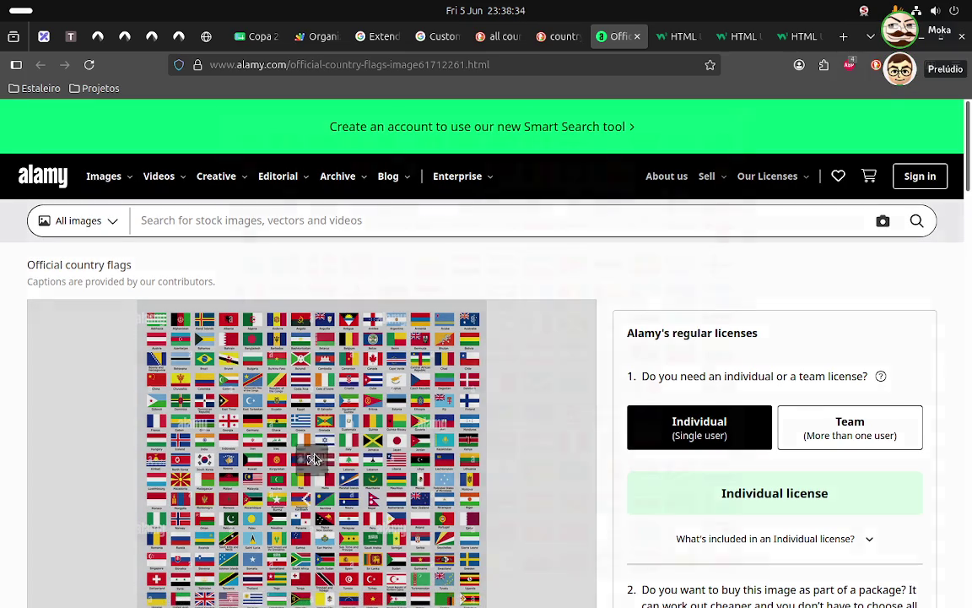
- Enlarge the country flags chart image on Alamy, then close the preview
left_click(315, 457)
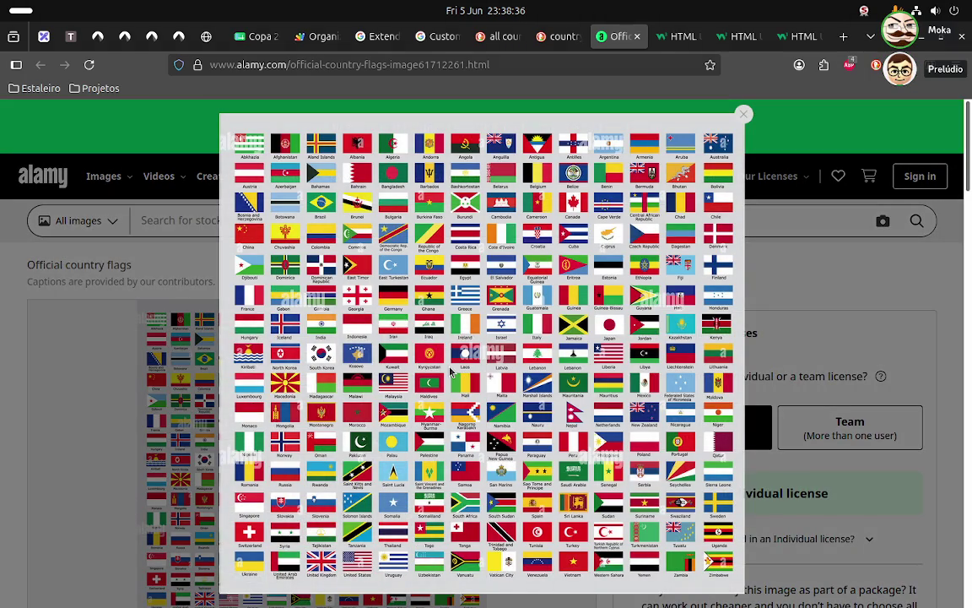
scroll(452, 372, "down", 5)
scroll(452, 371, "down", 5)
left_click(743, 114)
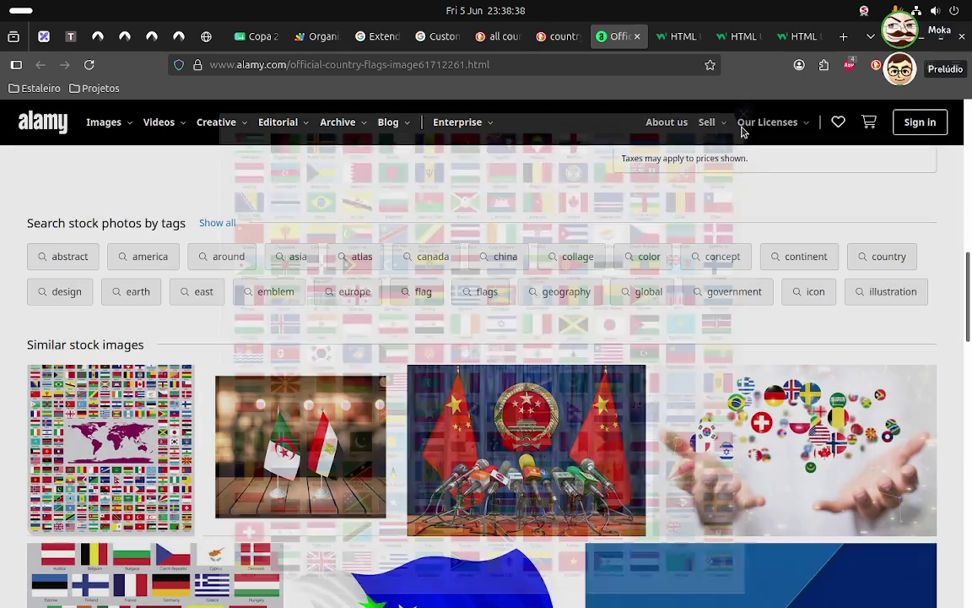
scroll(532, 408, "down", 5)
scroll(532, 407, "down", 10)
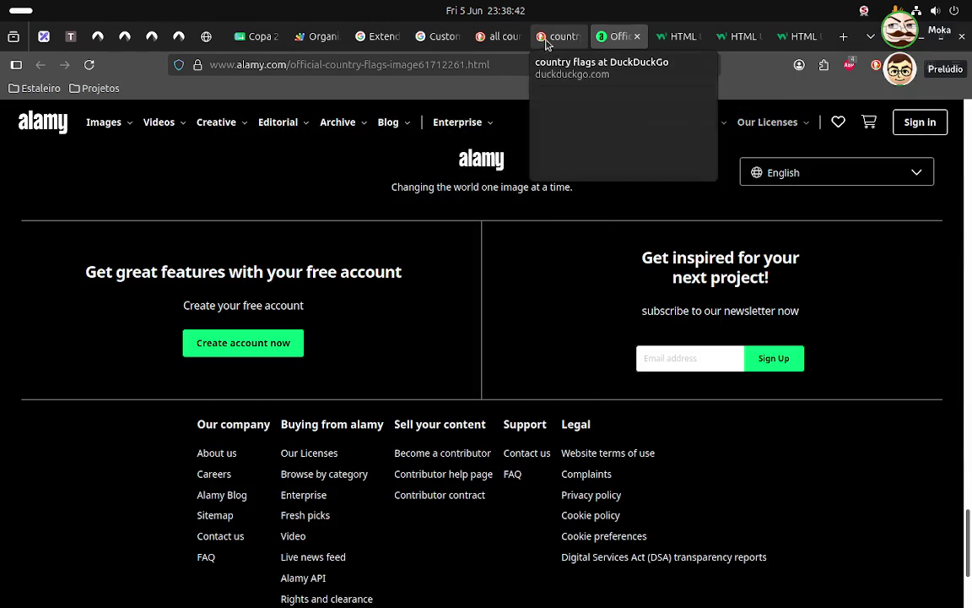
- Close the Alamy and extra tabs, then open W3Schools' Colored Symbols reference
left_click(642, 37)
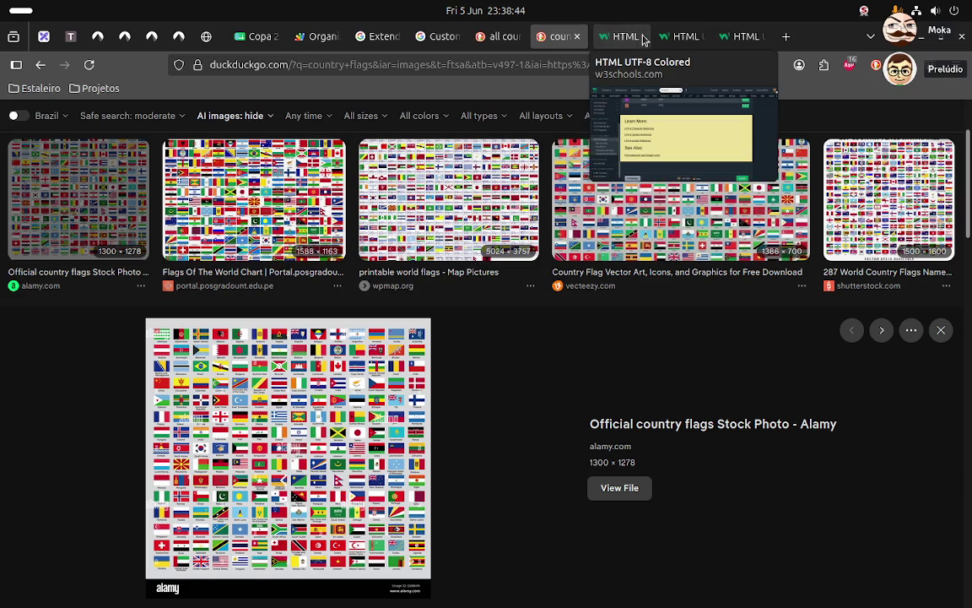
left_click(643, 39)
left_click(639, 37)
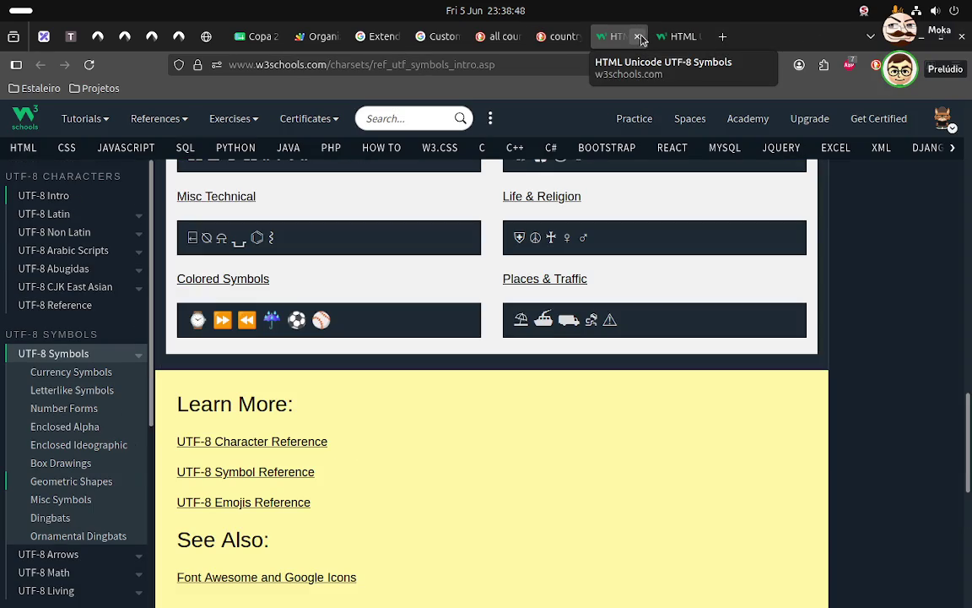
left_click(225, 278)
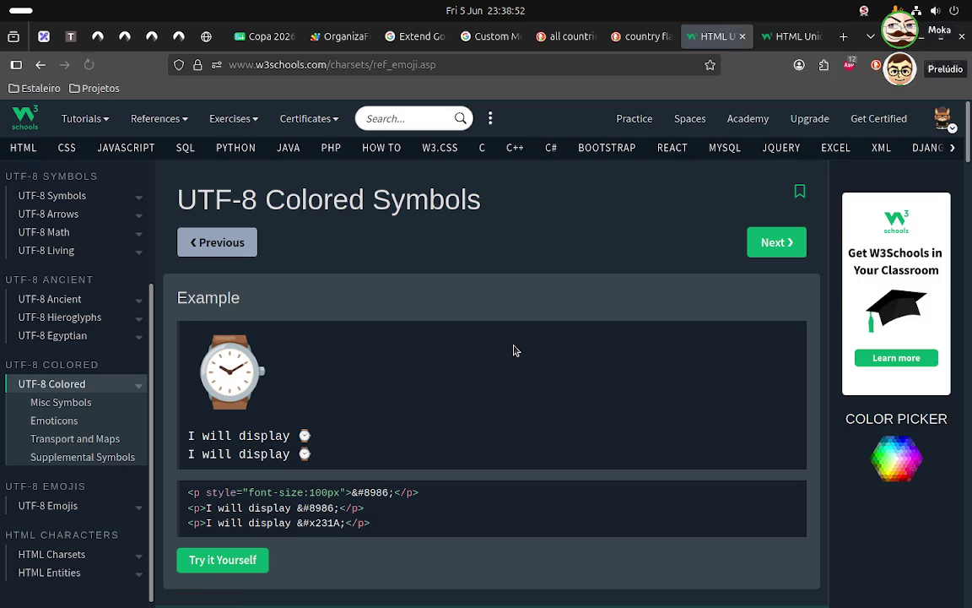
- Open the Supplemental Symbols emoji list and scroll through its entries
left_click(82, 458)
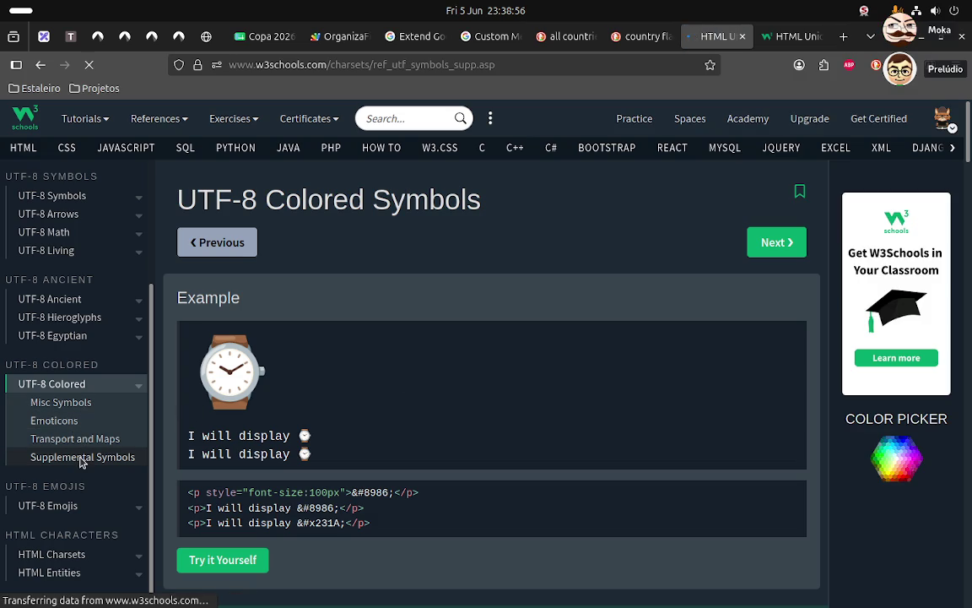
scroll(386, 409, "down", 10)
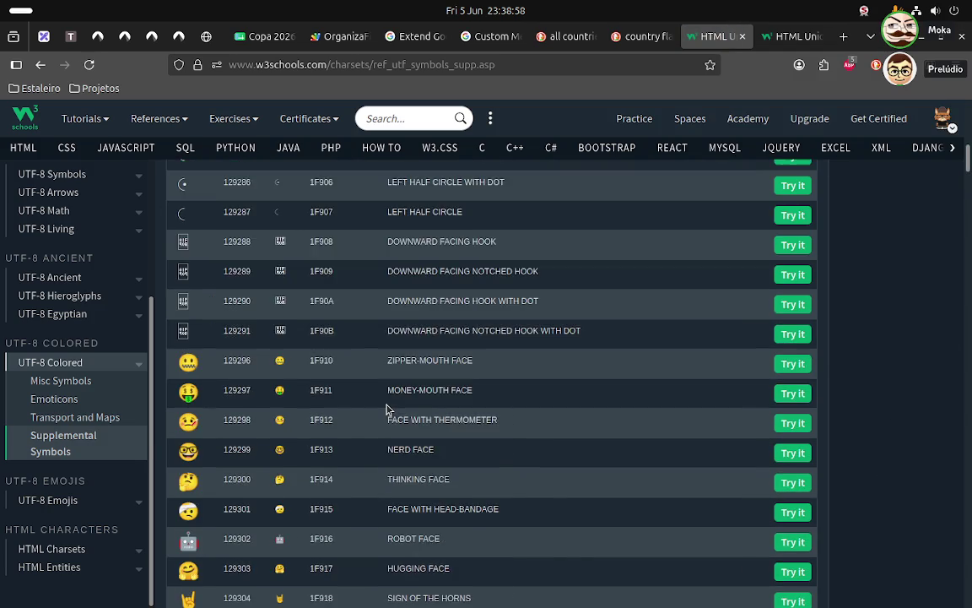
scroll(386, 409, "down", 5)
scroll(386, 409, "down", 5)
scroll(386, 409, "down", 10)
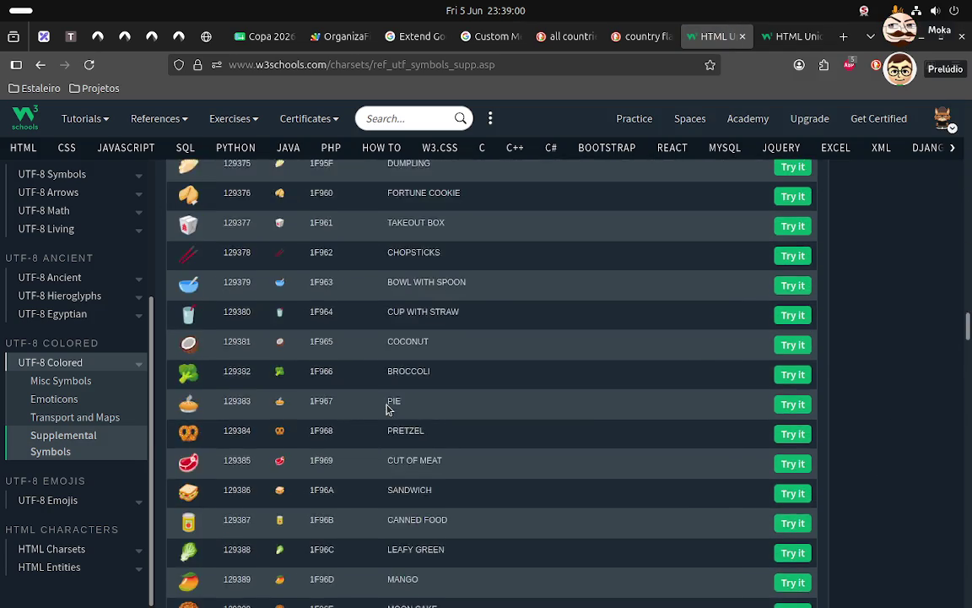
scroll(387, 409, "down", 10)
scroll(387, 409, "down", 10)
scroll(386, 409, "down", 5)
scroll(387, 410, "down", 7)
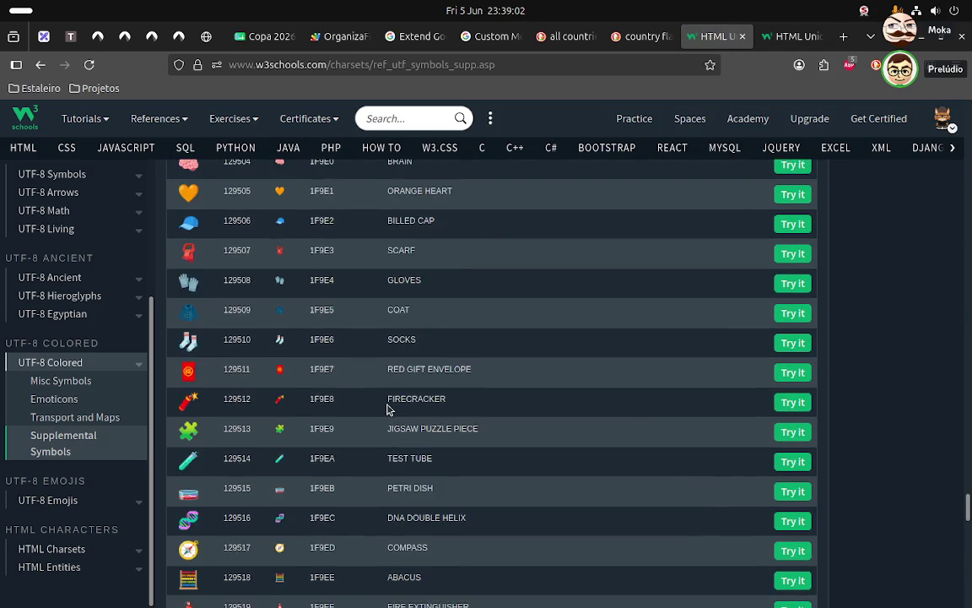
scroll(386, 410, "down", 10)
scroll(386, 409, "down", 5)
scroll(386, 409, "up", 7)
scroll(386, 409, "up", 3)
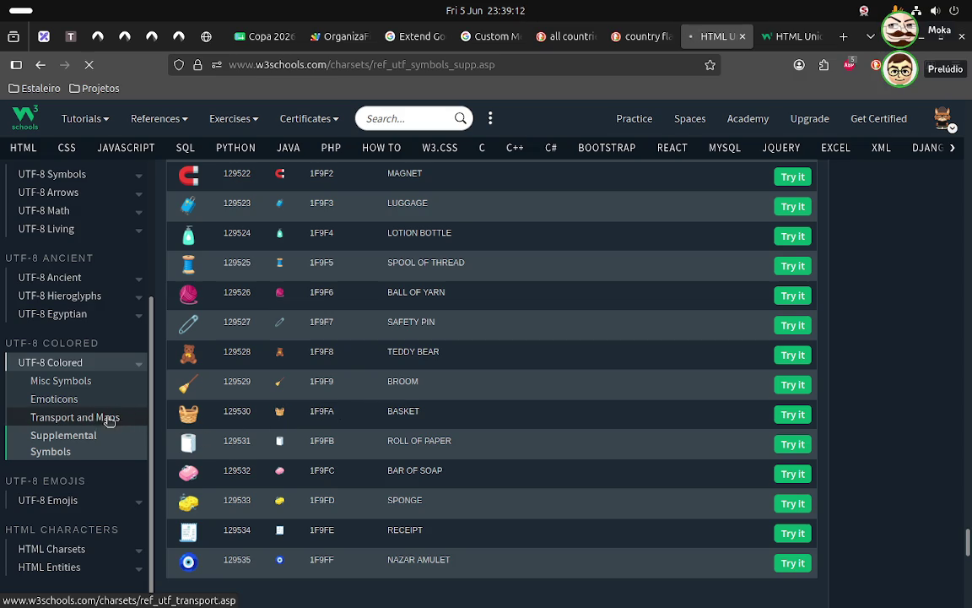
scroll(255, 367, "down", 4)
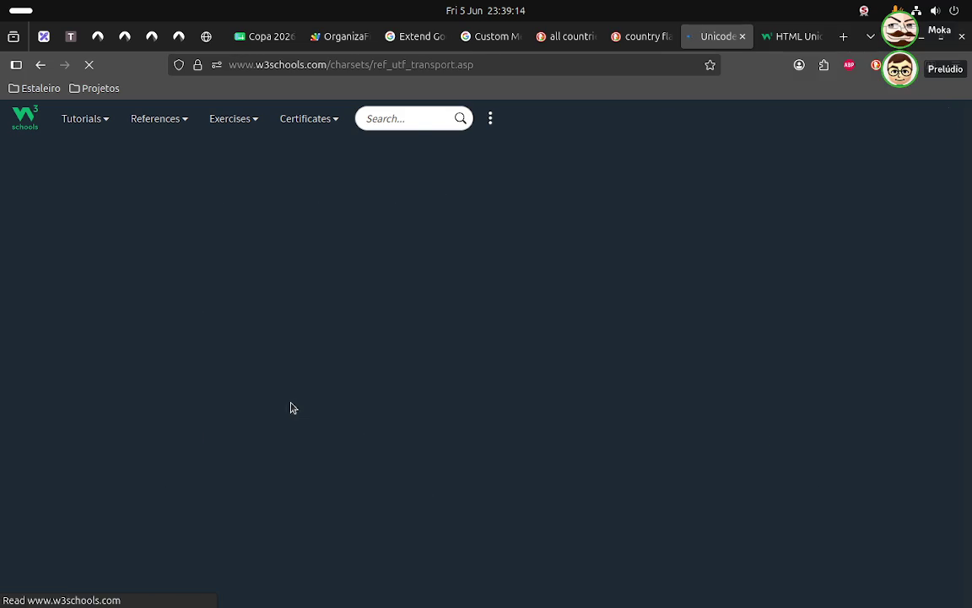
scroll(253, 406, "down", 5)
scroll(250, 407, "down", 6)
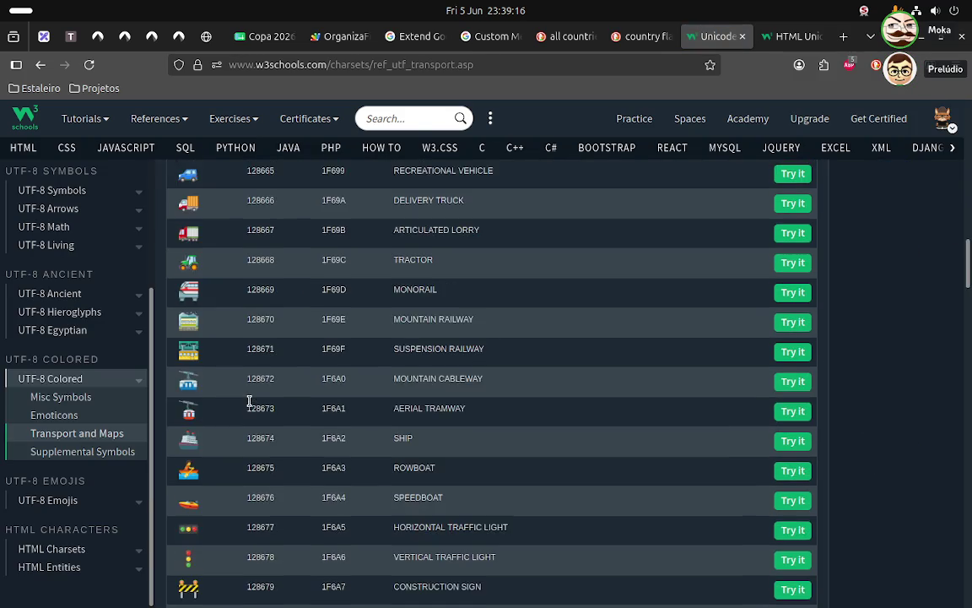
scroll(250, 407, "down", 10)
scroll(250, 406, "down", 10)
scroll(250, 407, "down", 5)
scroll(250, 407, "down", 3)
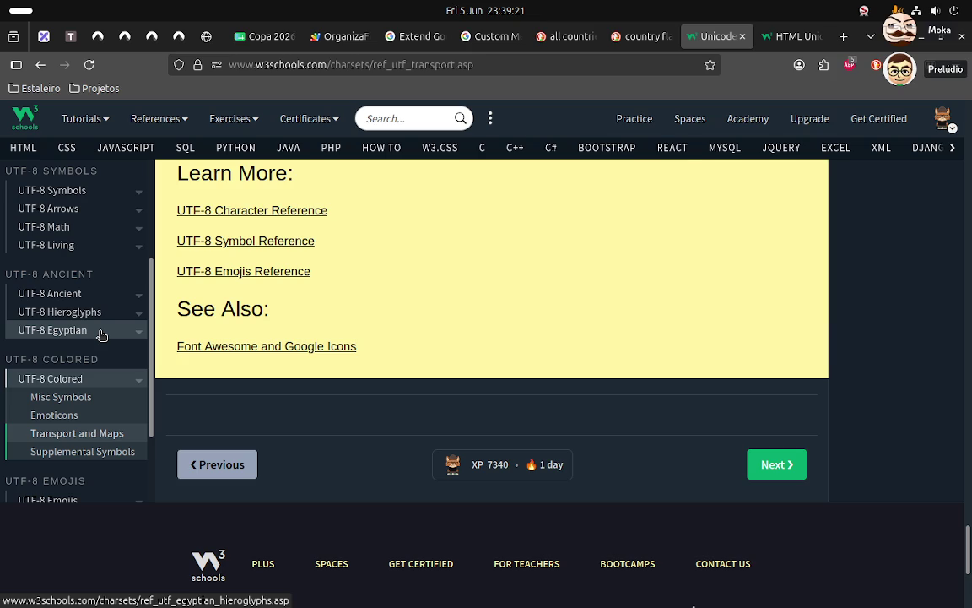
- Open the UTF-8 Egyptian hieroglyphs page and scroll through its symbol table
left_click(101, 335)
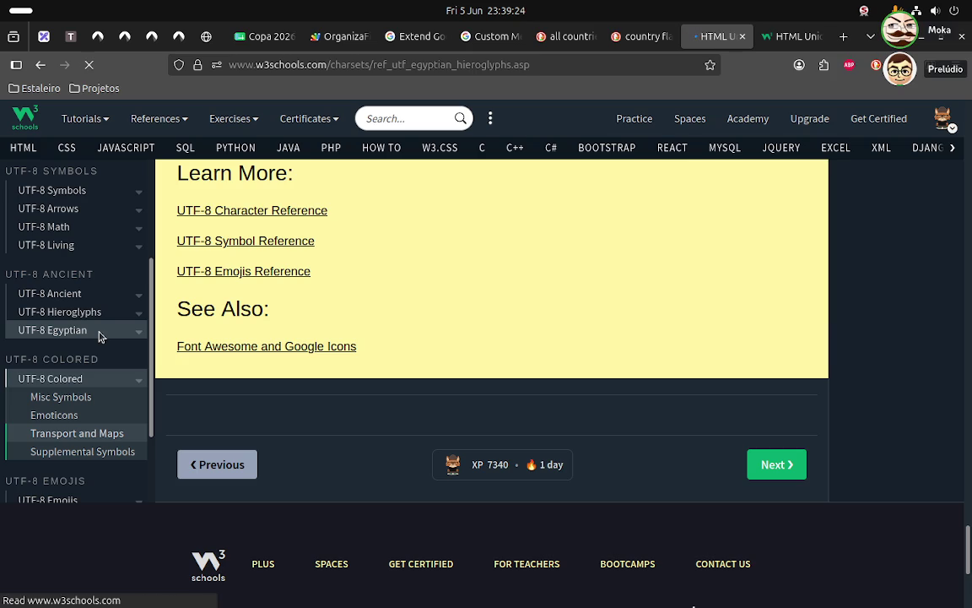
scroll(203, 347, "down", 5)
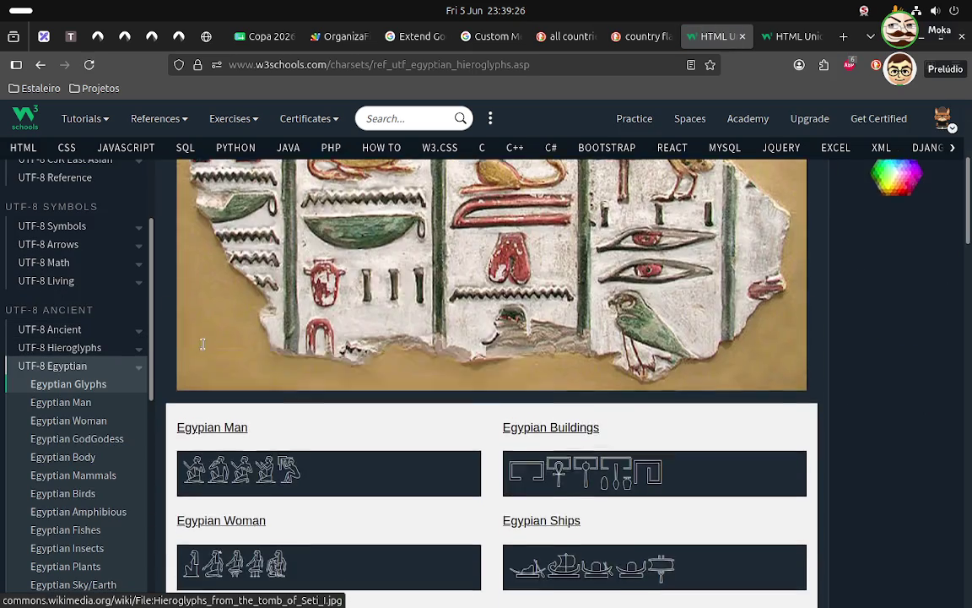
scroll(203, 348, "down", 5)
scroll(202, 347, "down", 5)
scroll(204, 347, "down", 3)
scroll(169, 356, "down", 2)
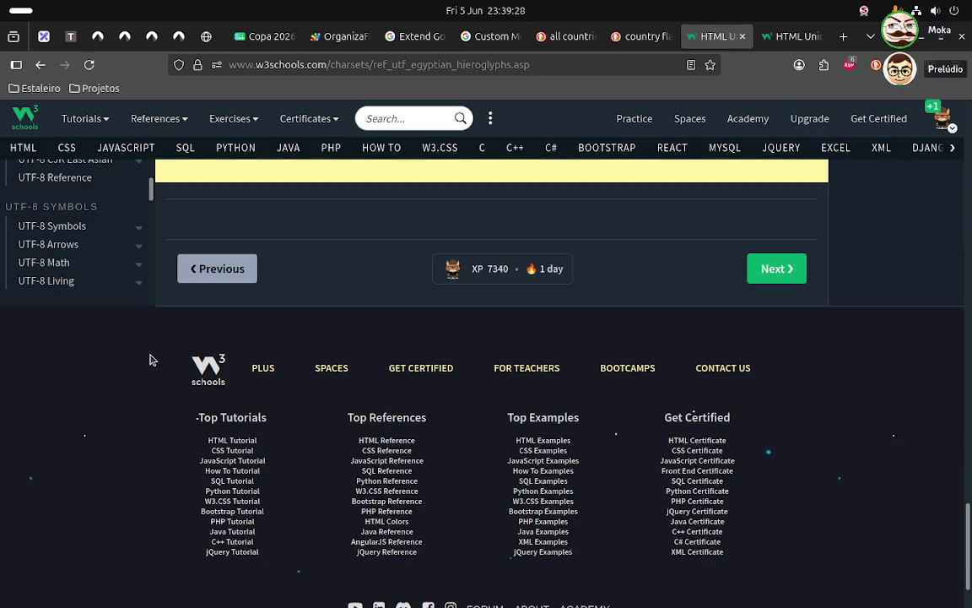
scroll(126, 364, "up", 2)
scroll(93, 372, "up", 3)
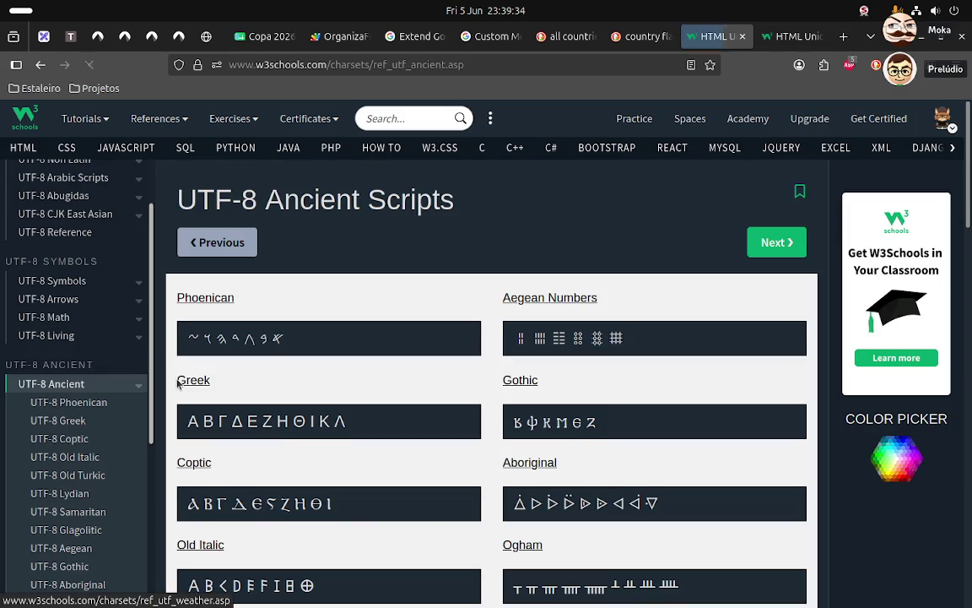
scroll(258, 391, "down", 9)
scroll(49, 428, "down", 3)
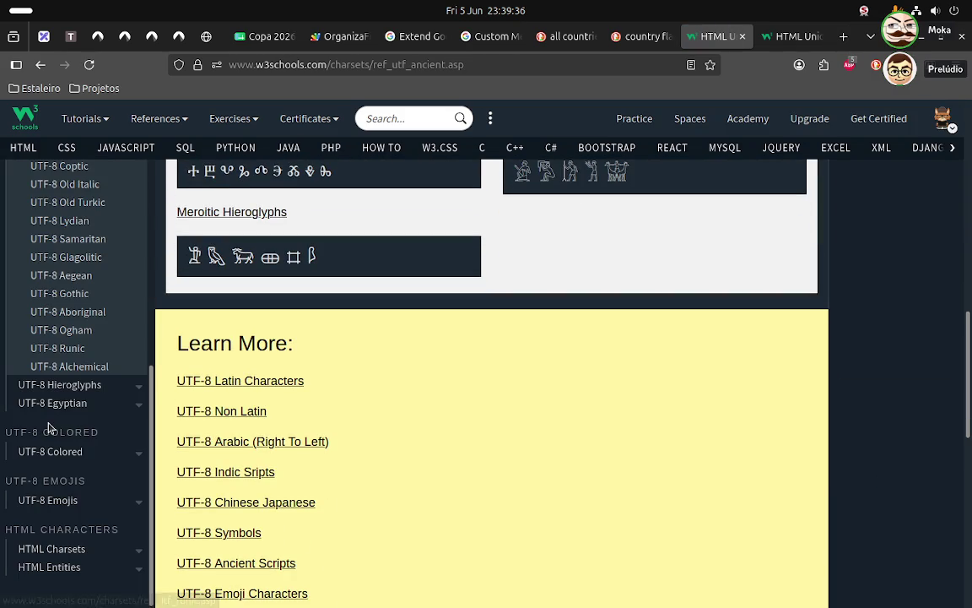
- Open the UTF-8 Colored section and scroll through the Miscellaneous Symbols emoji table
left_click(98, 453)
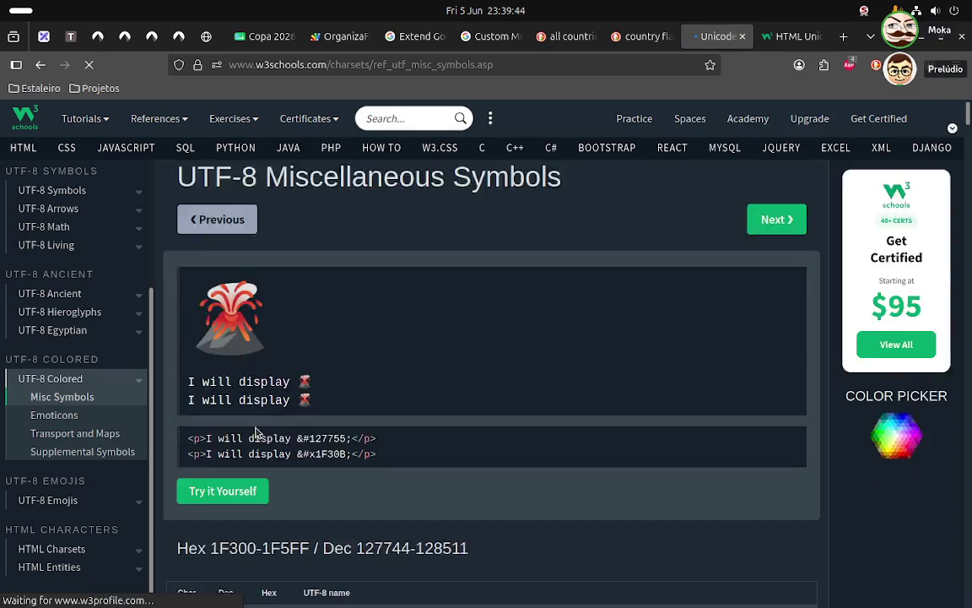
scroll(257, 432, "down", 2)
scroll(258, 432, "down", 5)
scroll(257, 432, "down", 5)
scroll(257, 432, "down", 5)
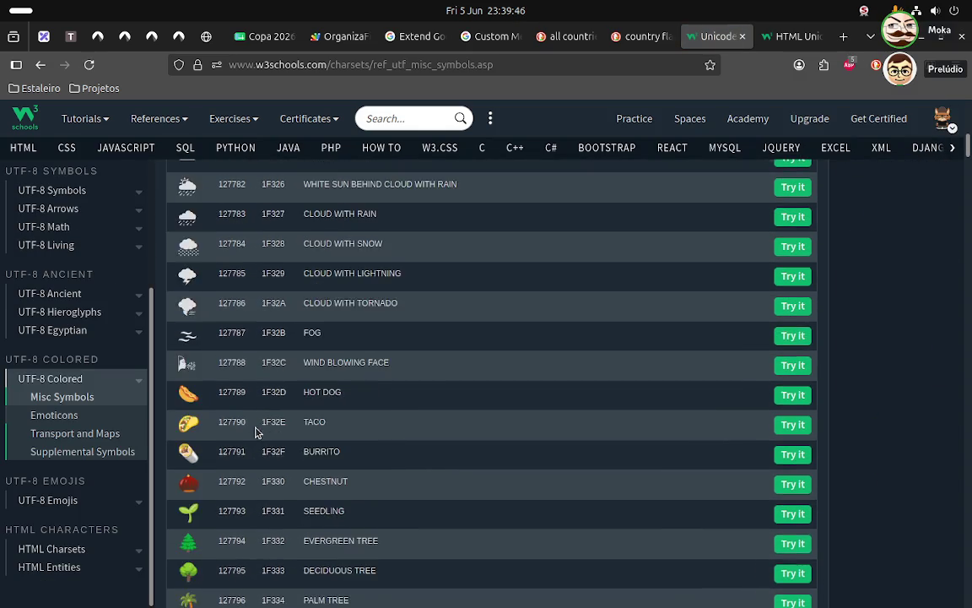
scroll(257, 432, "down", 5)
scroll(257, 432, "down", 10)
scroll(258, 432, "down", 5)
scroll(258, 432, "down", 8)
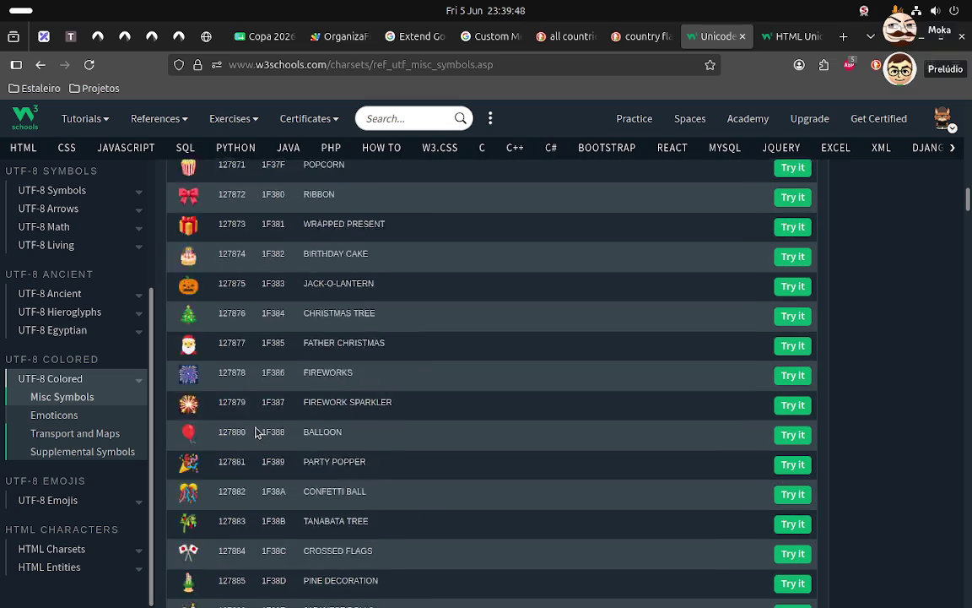
scroll(258, 432, "down", 8)
scroll(257, 432, "down", 5)
scroll(257, 432, "down", 5)
scroll(258, 432, "down", 10)
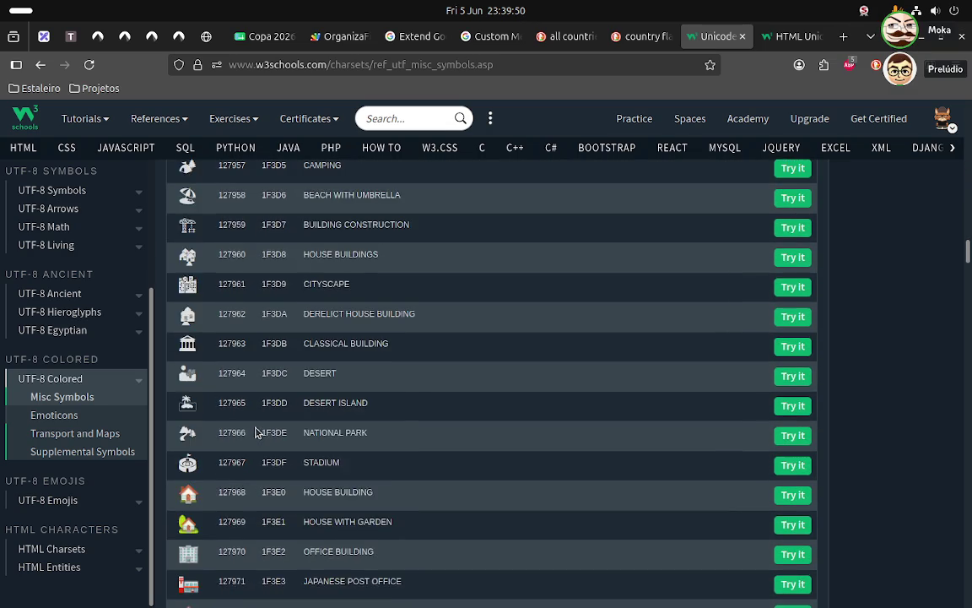
scroll(257, 432, "down", 5)
scroll(258, 432, "down", 5)
scroll(258, 432, "down", 10)
scroll(258, 432, "down", 5)
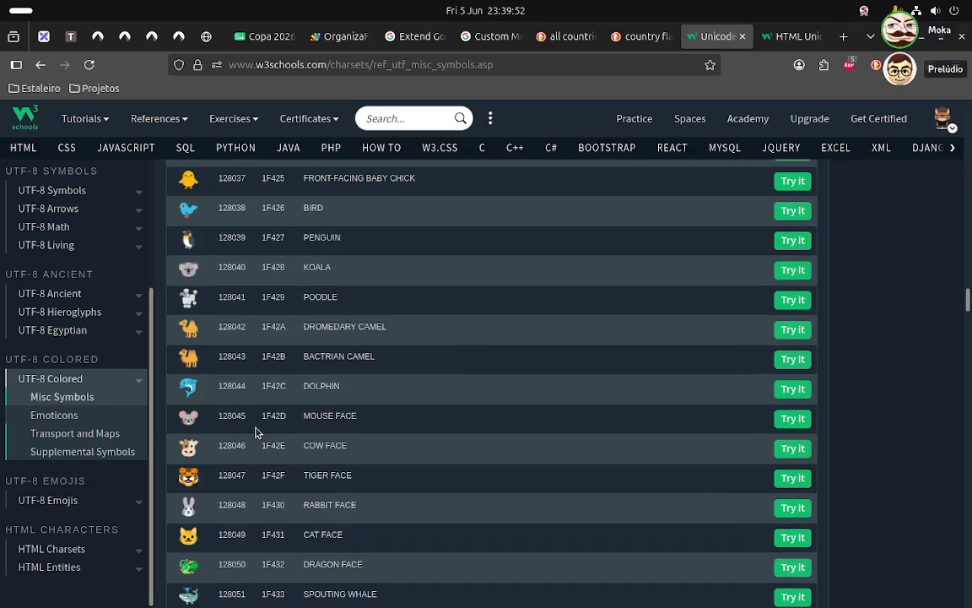
scroll(257, 432, "down", 7)
scroll(257, 432, "down", 12)
scroll(257, 432, "down", 6)
scroll(257, 432, "down", 13)
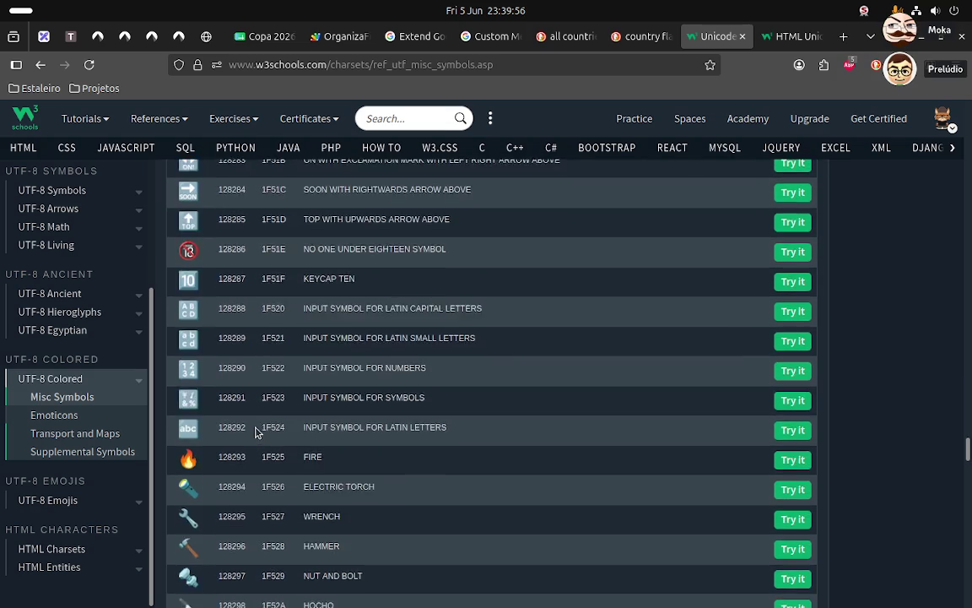
scroll(257, 432, "down", 6)
scroll(257, 432, "down", 12)
scroll(258, 432, "down", 12)
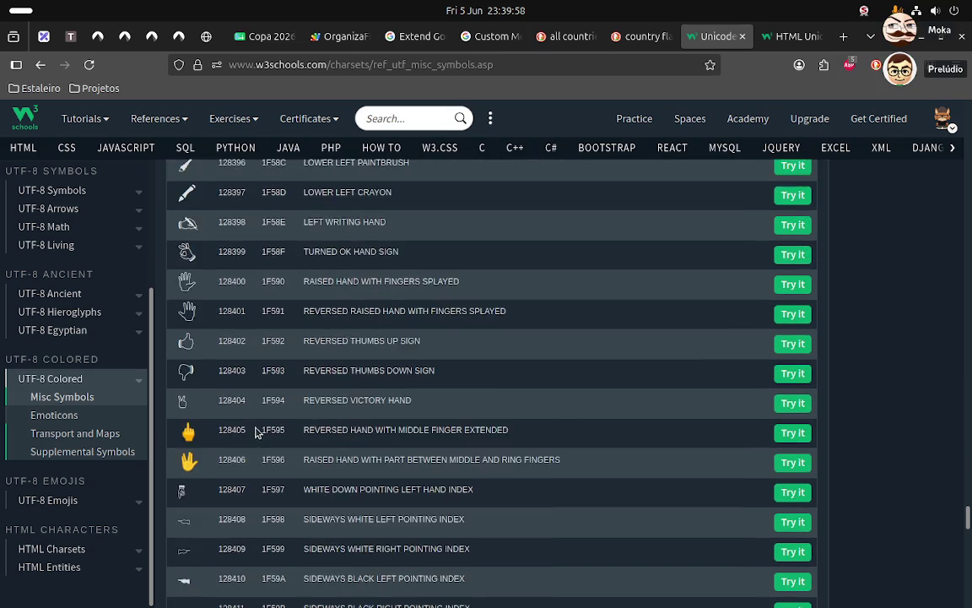
scroll(257, 432, "down", 9)
scroll(257, 432, "down", 6)
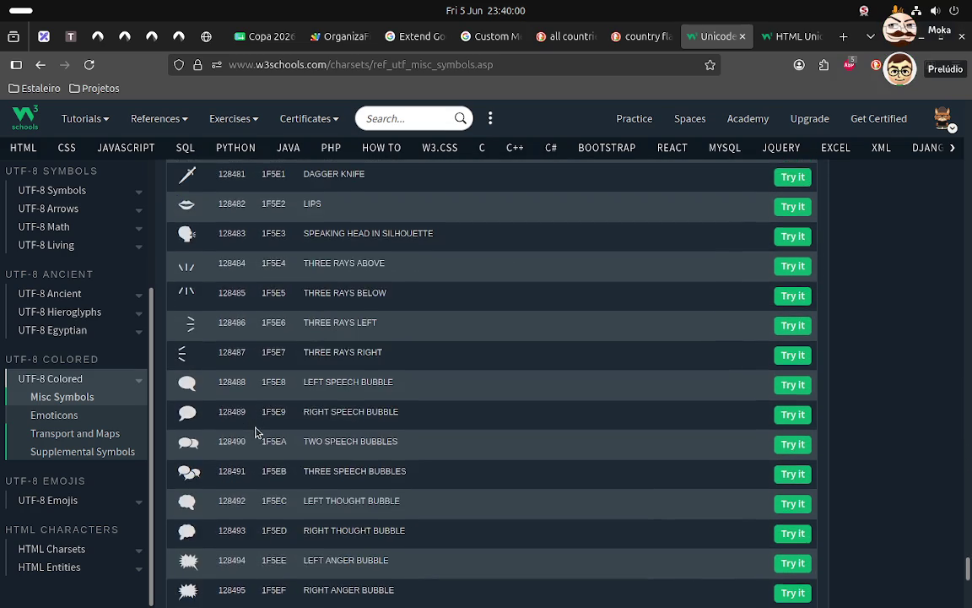
scroll(258, 432, "down", 10)
scroll(257, 432, "up", 3)
scroll(258, 432, "up", 9)
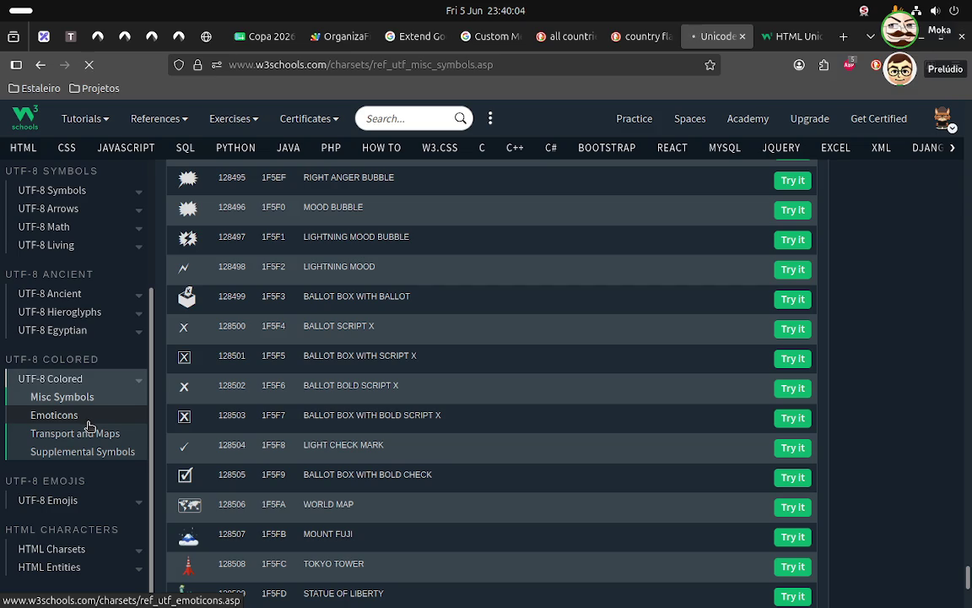
scroll(321, 408, "down", 3)
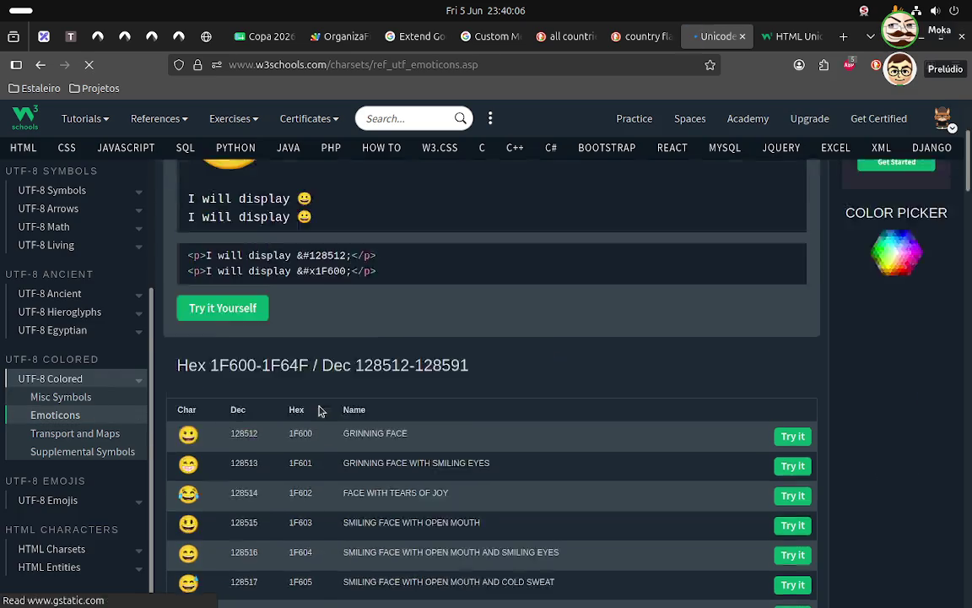
scroll(319, 411, "down", 8)
scroll(319, 411, "down", 6)
scroll(319, 411, "down", 15)
scroll(319, 411, "down", 4)
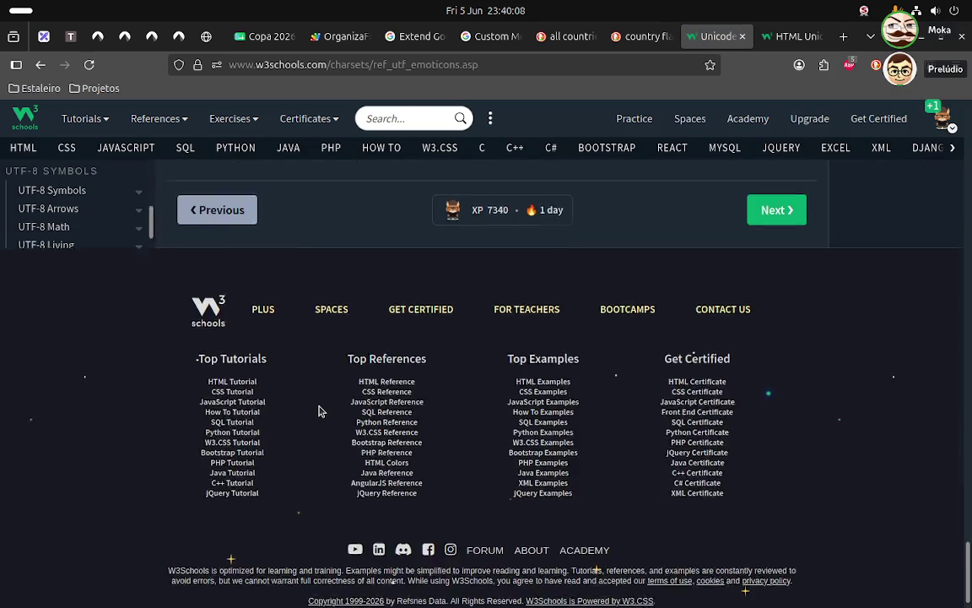
scroll(319, 411, "up", 6)
- Open the Transport and Maps emoji page and scroll through it
left_click(76, 434)
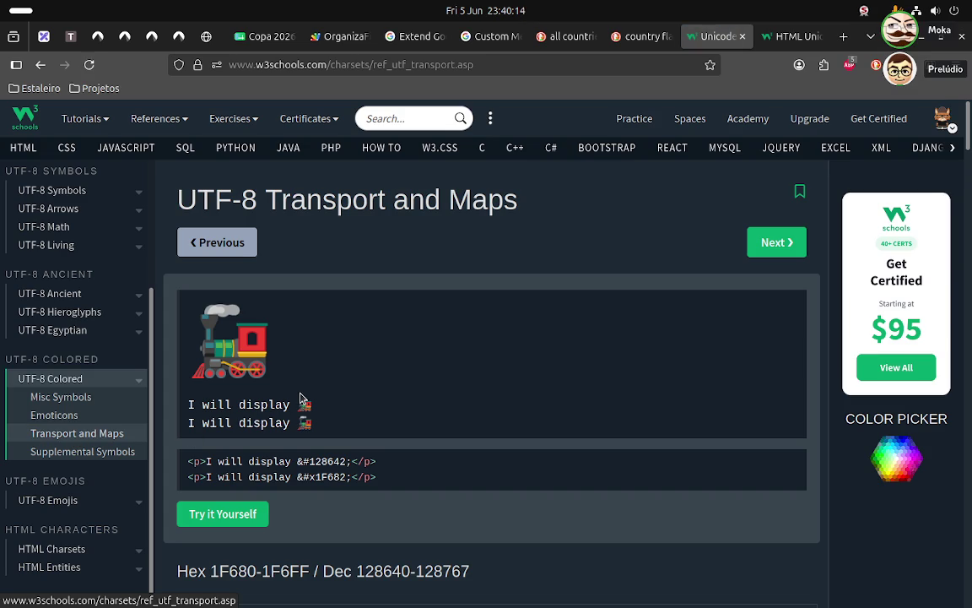
scroll(301, 397, "down", 4)
scroll(302, 397, "down", 7)
scroll(301, 396, "down", 5)
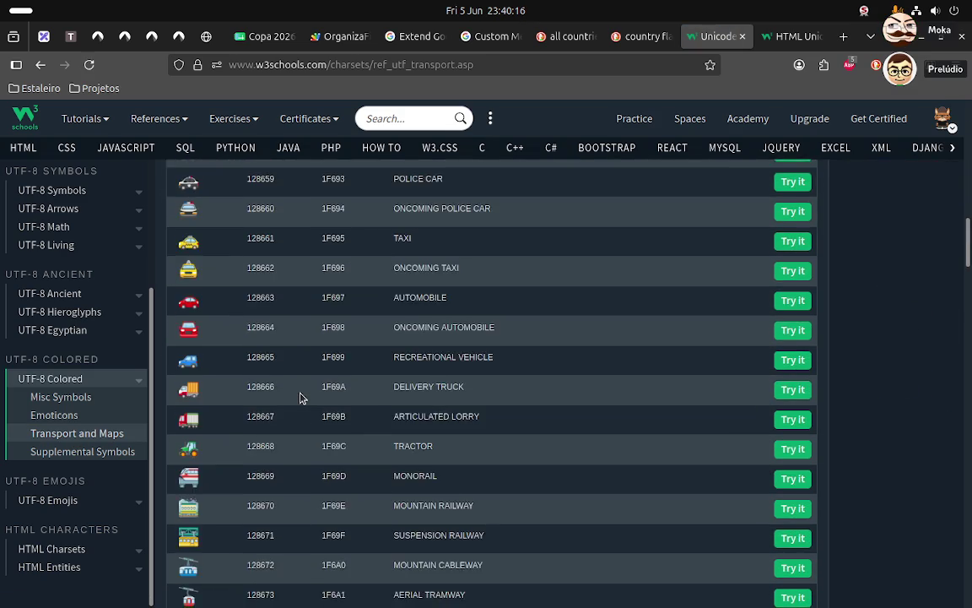
scroll(302, 397, "down", 10)
scroll(301, 397, "down", 6)
scroll(301, 397, "down", 5)
scroll(302, 397, "down", 5)
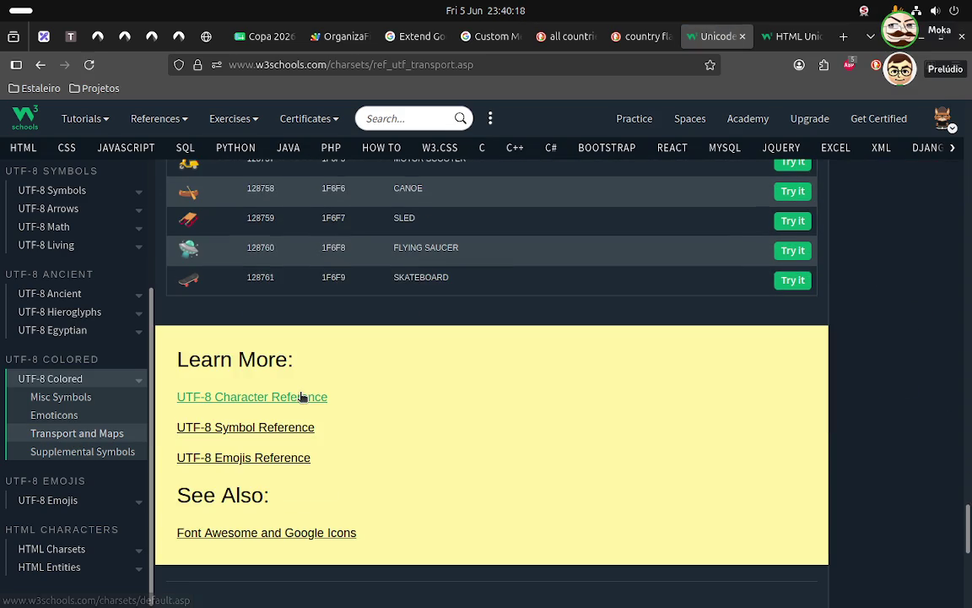
- Scroll the Supplemental Symbols emoji table down to Nazar Amulet (1F9FF) and Learn More
left_click(92, 454)
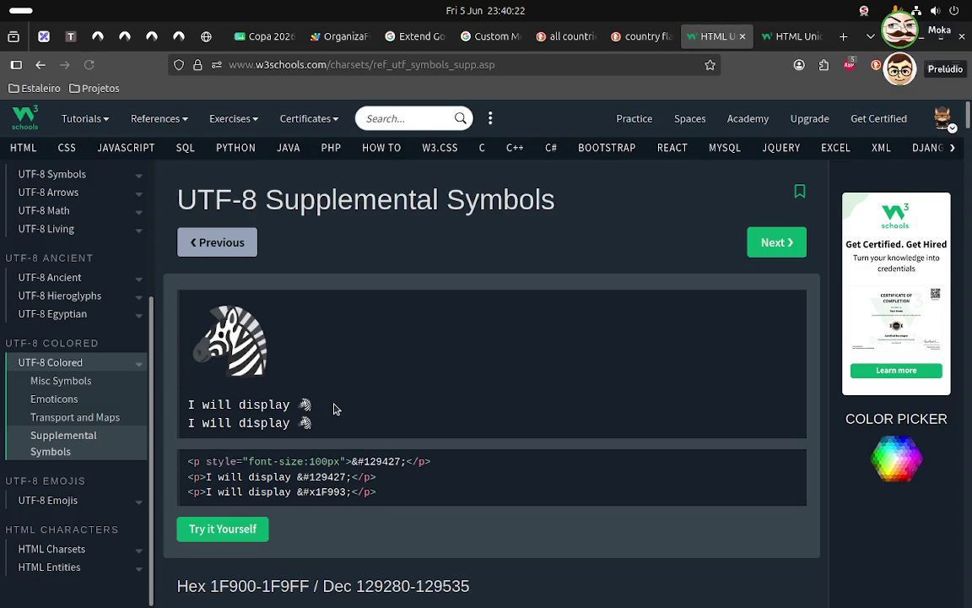
scroll(333, 408, "down", 5)
scroll(333, 409, "down", 1)
scroll(333, 409, "down", 7)
scroll(333, 409, "down", 3)
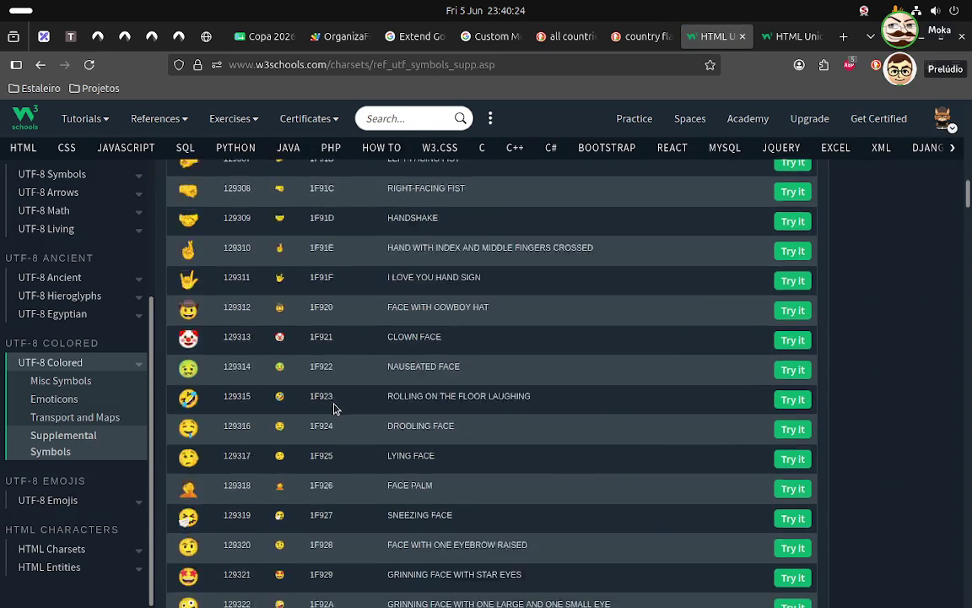
scroll(333, 409, "down", 5)
scroll(334, 409, "down", 7)
scroll(335, 408, "down", 3)
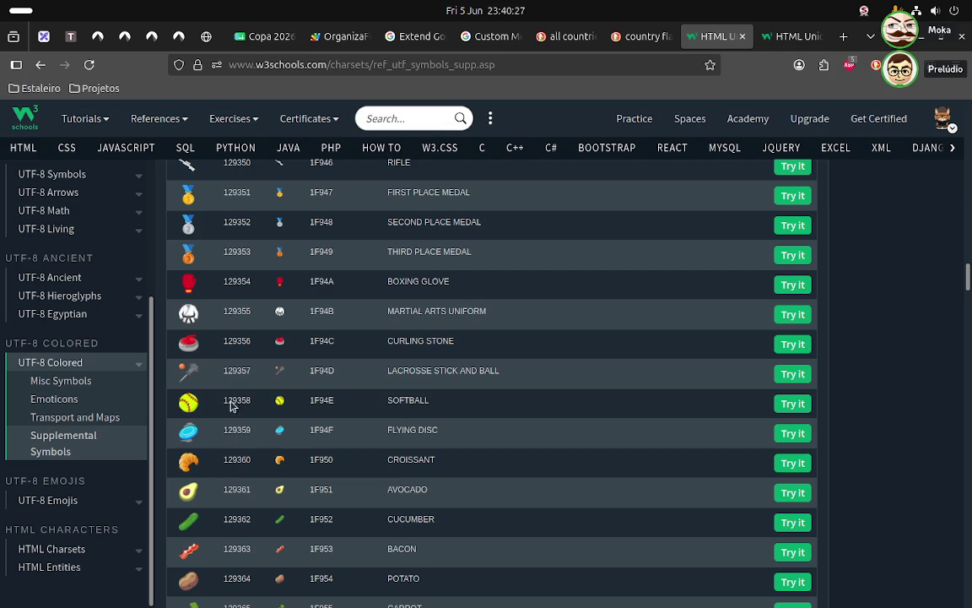
scroll(224, 462, "down", 8)
scroll(224, 464, "down", 12)
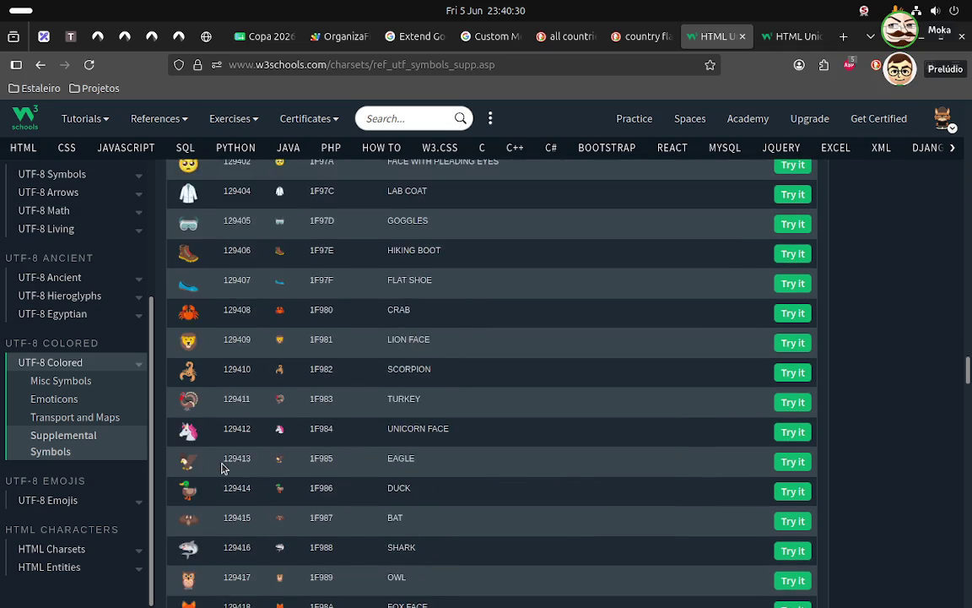
scroll(224, 468, "down", 5)
scroll(224, 468, "down", 10)
scroll(224, 468, "down", 15)
scroll(223, 469, "down", 20)
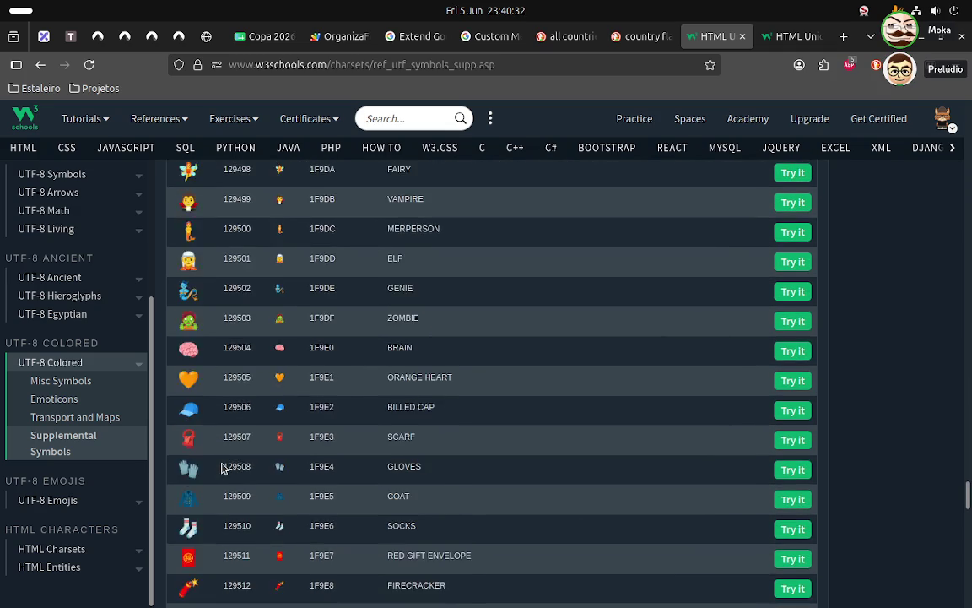
scroll(224, 468, "down", 20)
scroll(222, 467, "down", 3)
scroll(221, 464, "up", 4)
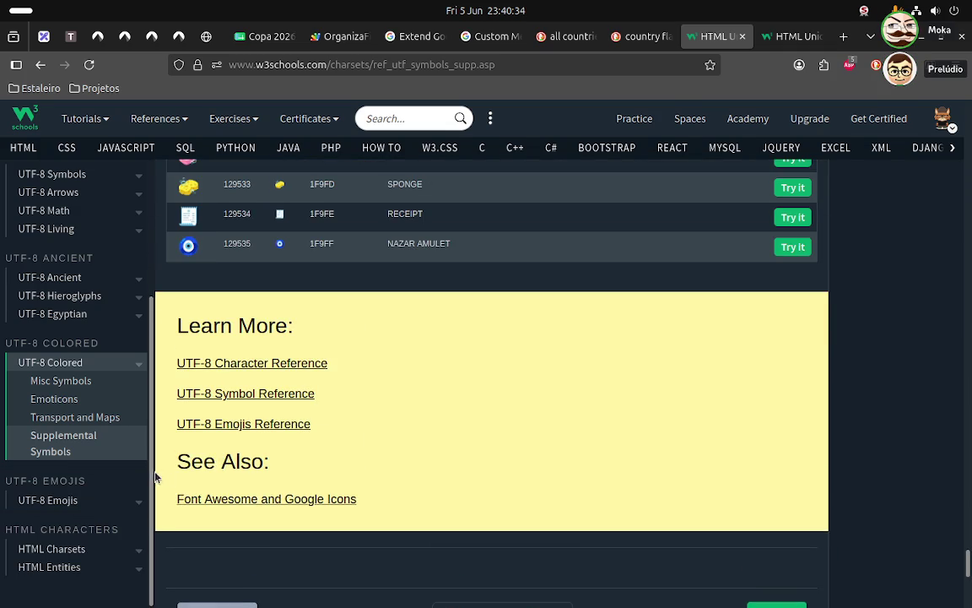
- Open W3Schools' Font Awesome and Google Icons reference and browse its sidebar topics
left_click(224, 501)
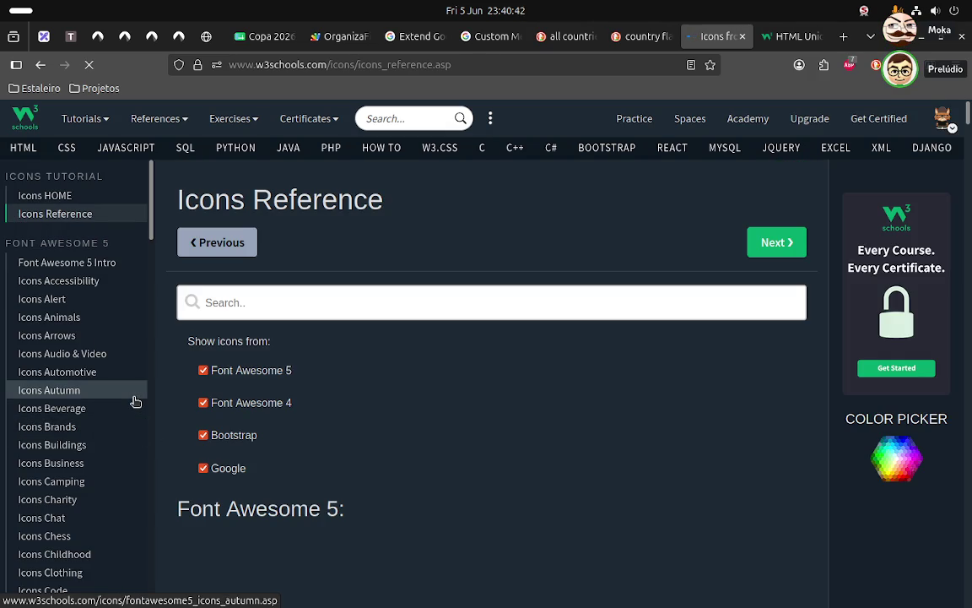
scroll(135, 401, "down", 4)
scroll(297, 411, "down", 5)
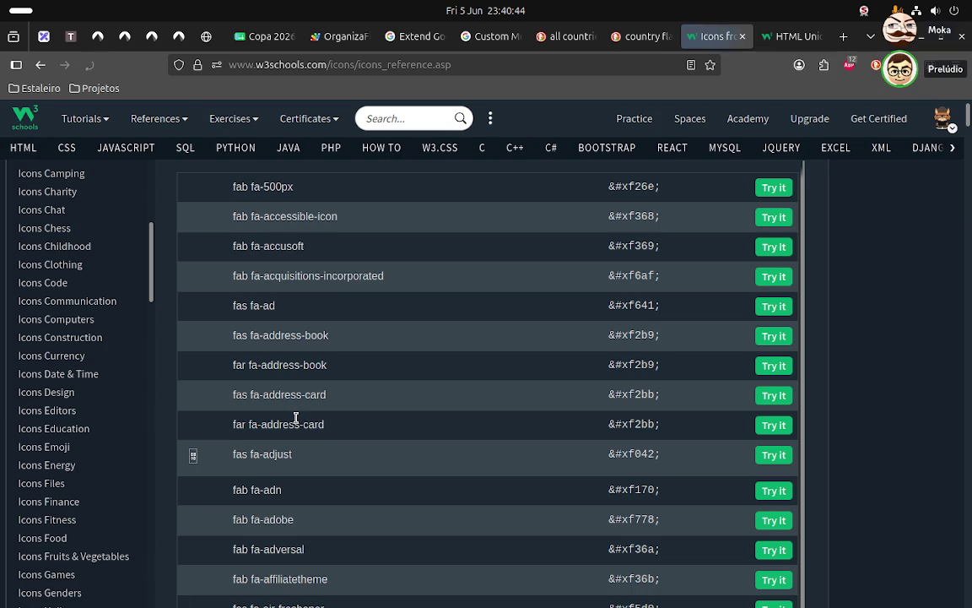
scroll(336, 388, "down", 3)
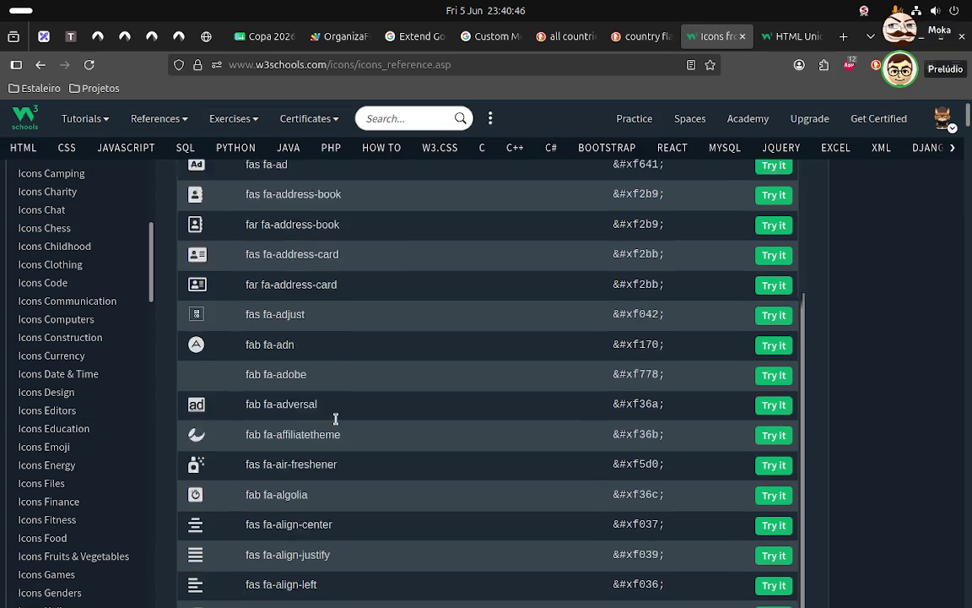
scroll(53, 432, "down", 1)
scroll(52, 432, "down", 3)
scroll(52, 432, "down", 2)
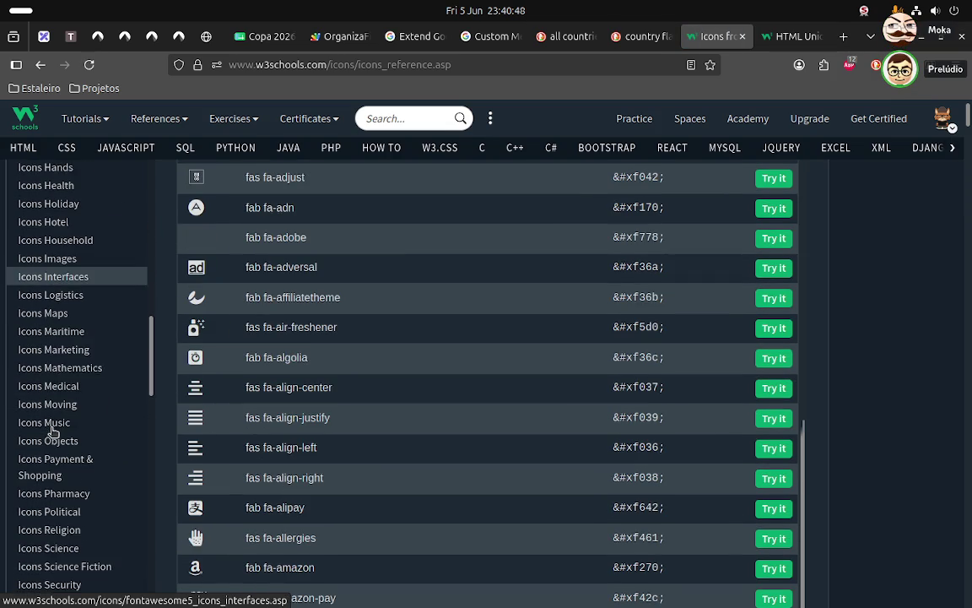
scroll(52, 432, "up", 5)
scroll(52, 432, "up", 2)
scroll(52, 432, "up", 1)
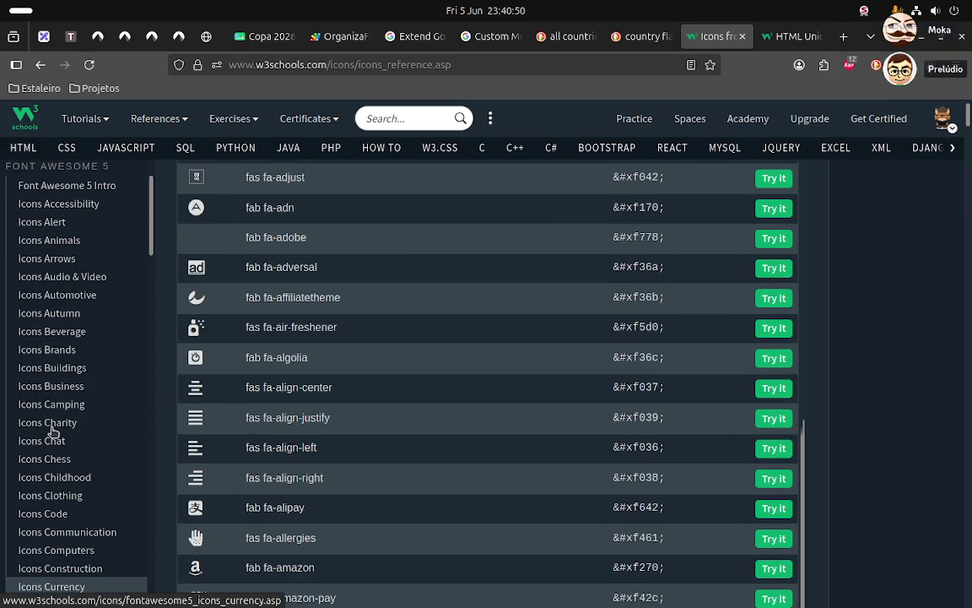
scroll(52, 433, "up", 1)
scroll(52, 430, "down", 2)
scroll(72, 433, "down", 1)
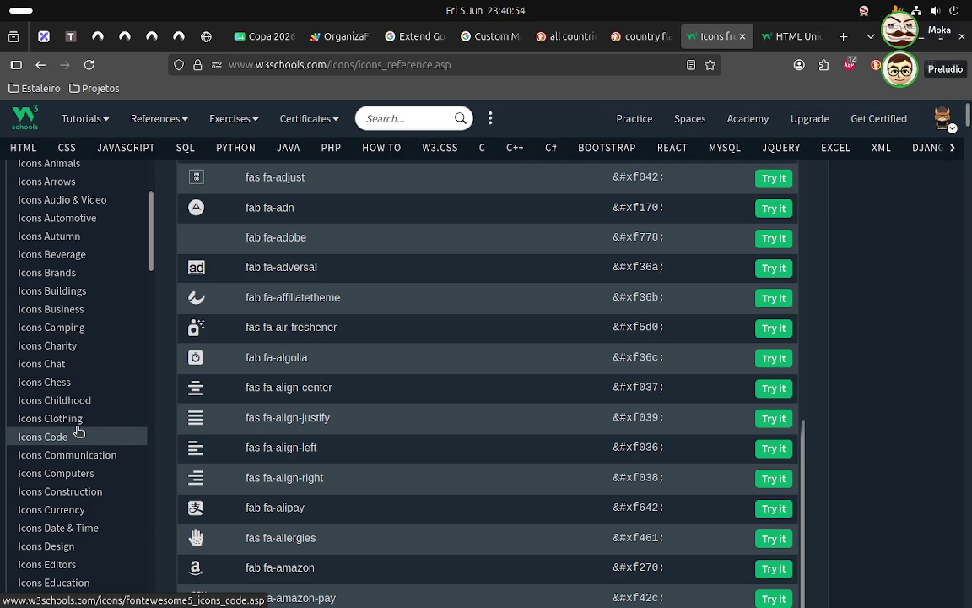
scroll(80, 432, "down", 1)
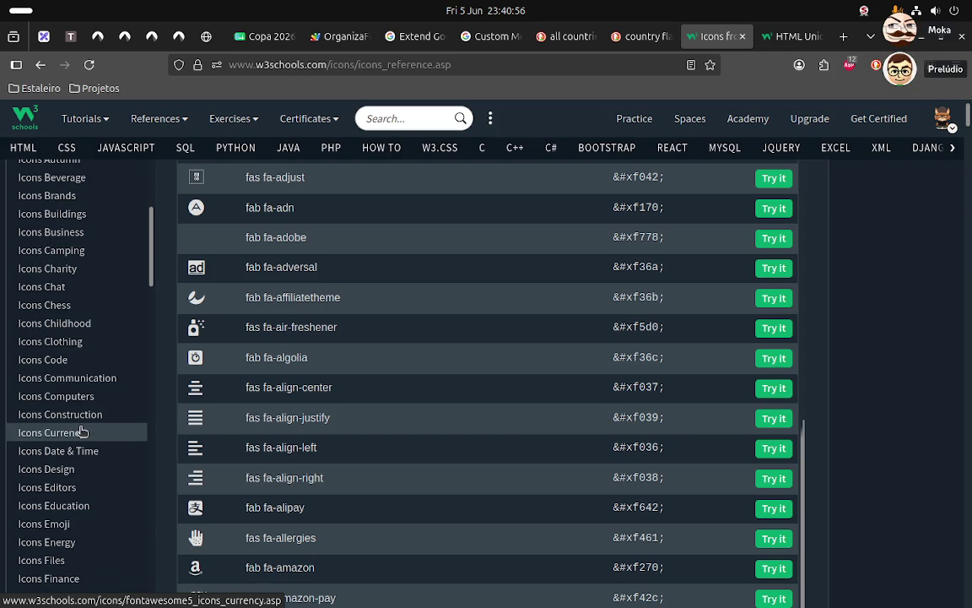
scroll(81, 432, "down", 2)
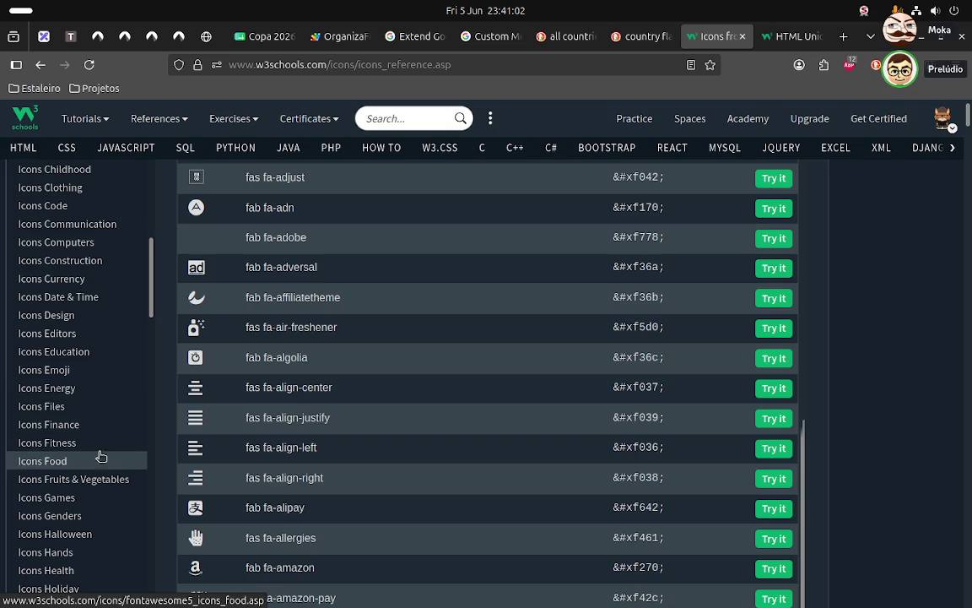
- View the Font Awesome Fruits & Vegetables icons, then return to the Copa 2026 spreadsheet
left_click(96, 479)
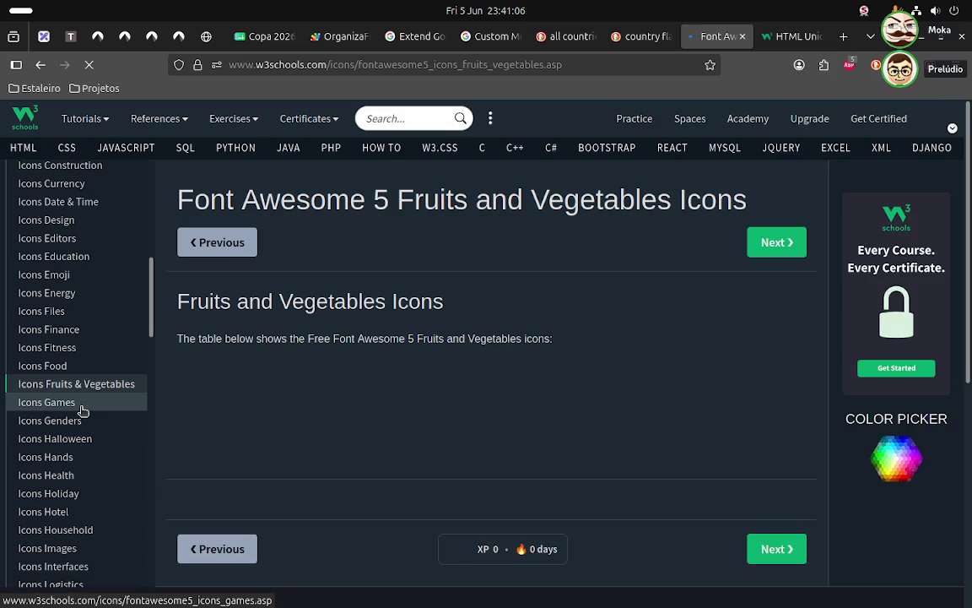
scroll(71, 438, "down", 3)
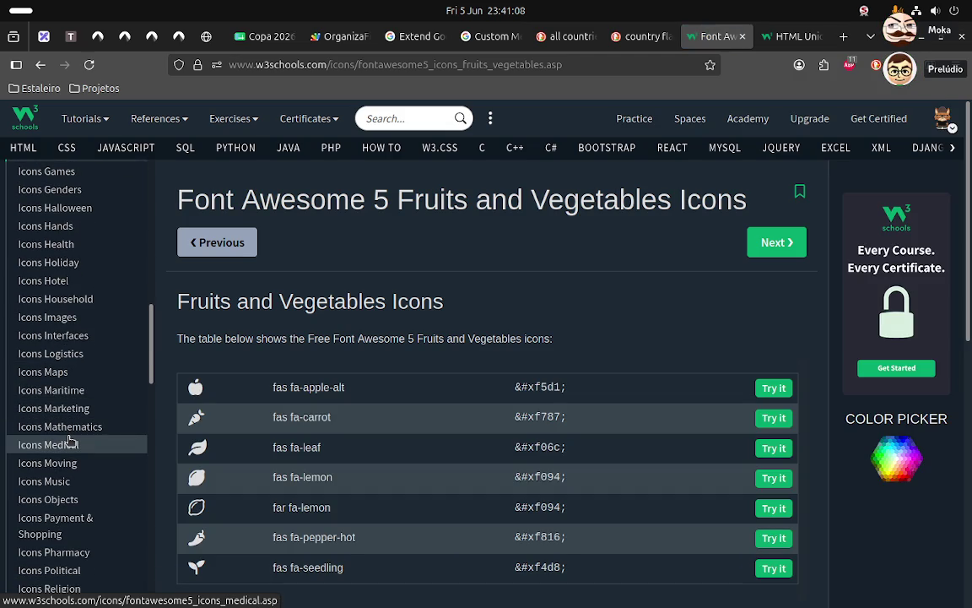
scroll(71, 440, "up", 5)
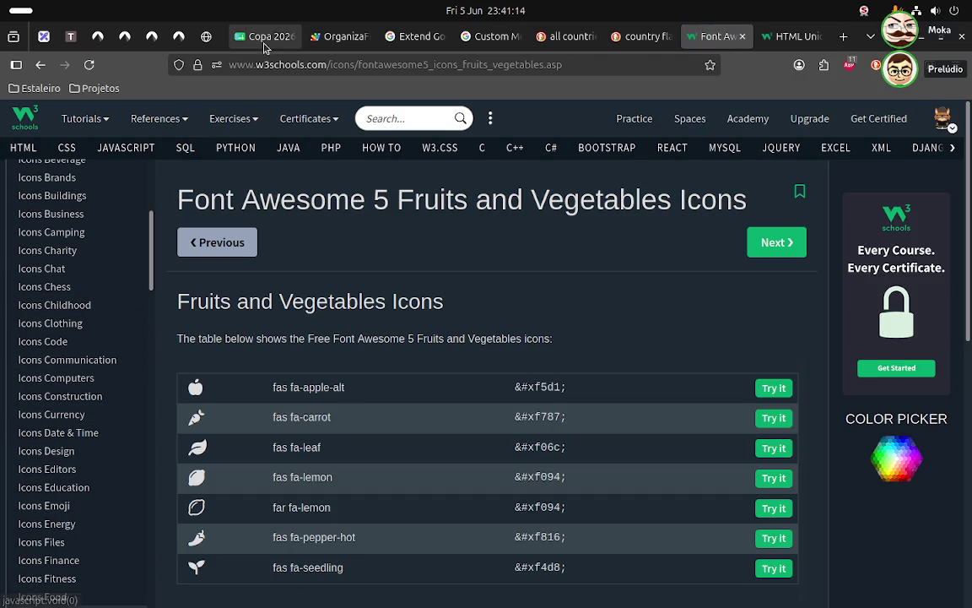
left_click(264, 38)
left_click(310, 252)
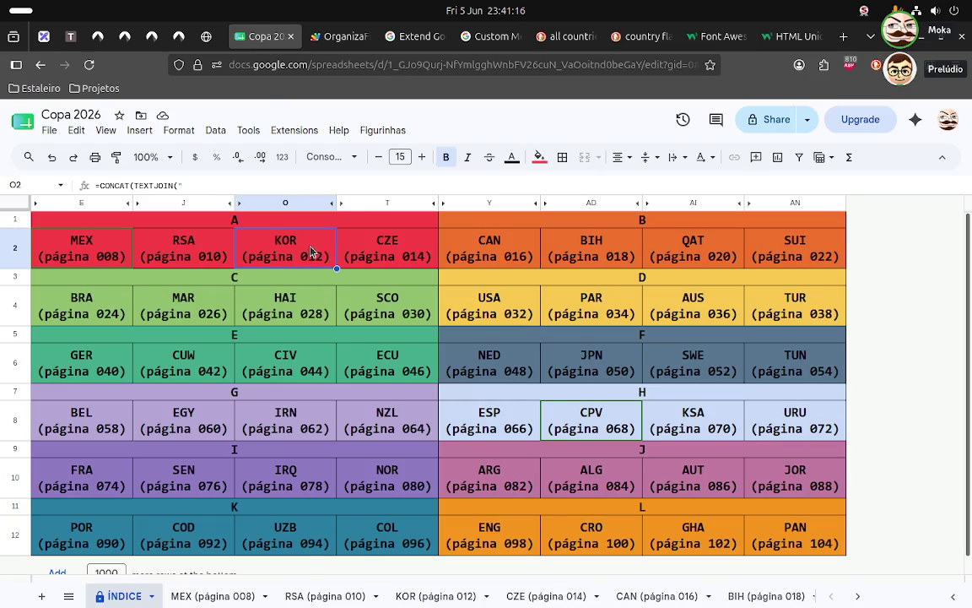
right_click(310, 252)
scroll(388, 523, "down", 2)
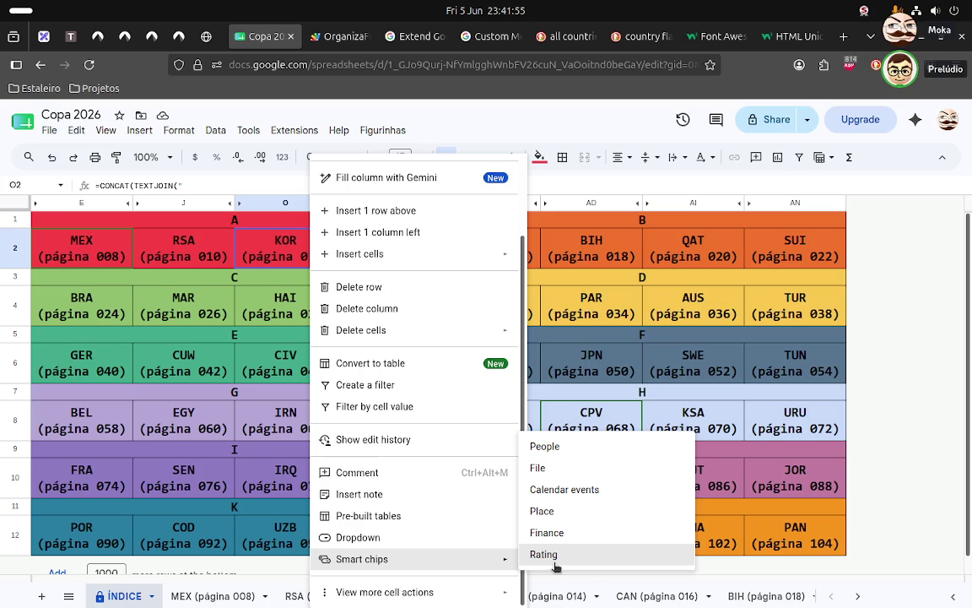
left_click(415, 364)
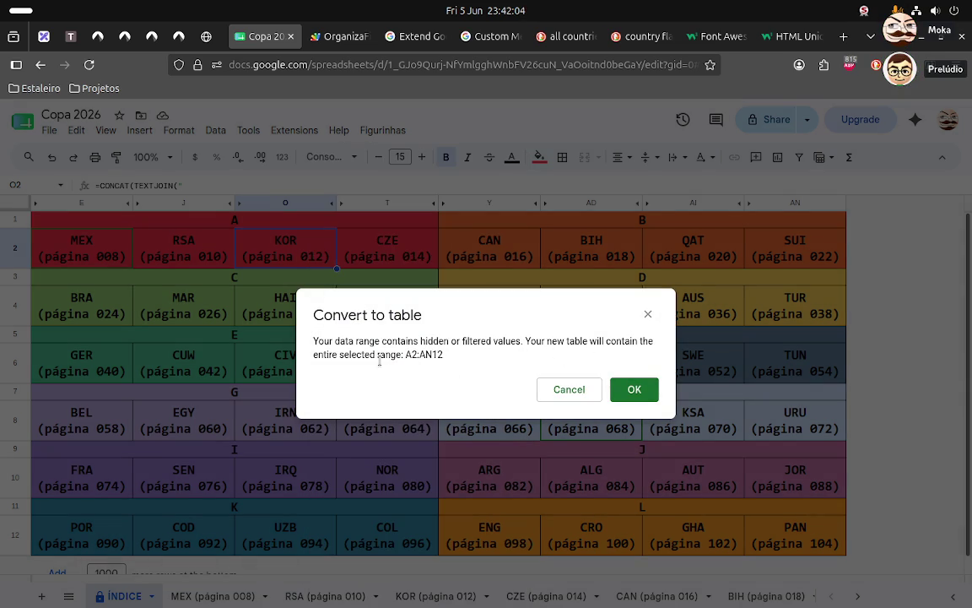
left_click(568, 390)
scroll(325, 344, "down", 1)
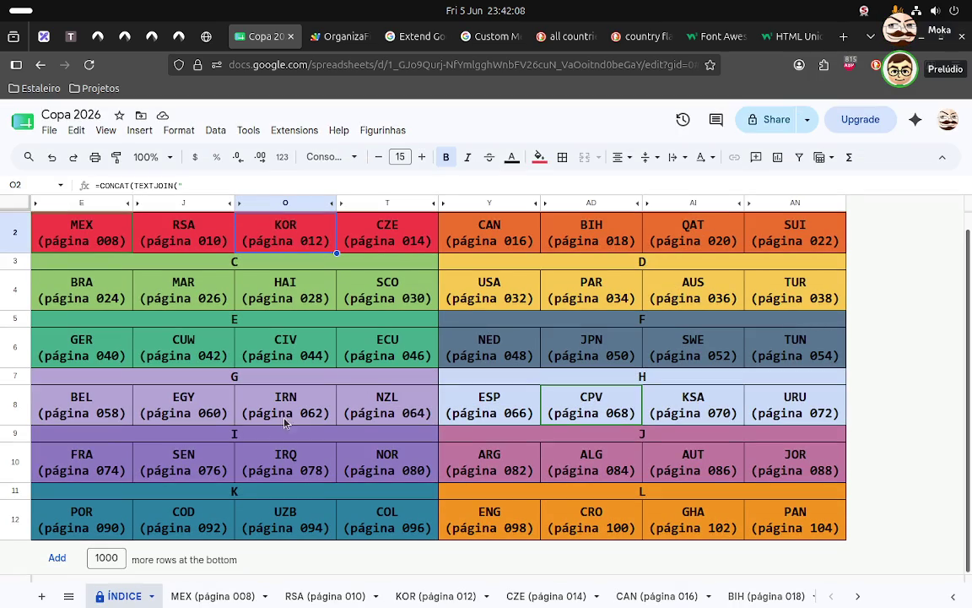
left_click(49, 130)
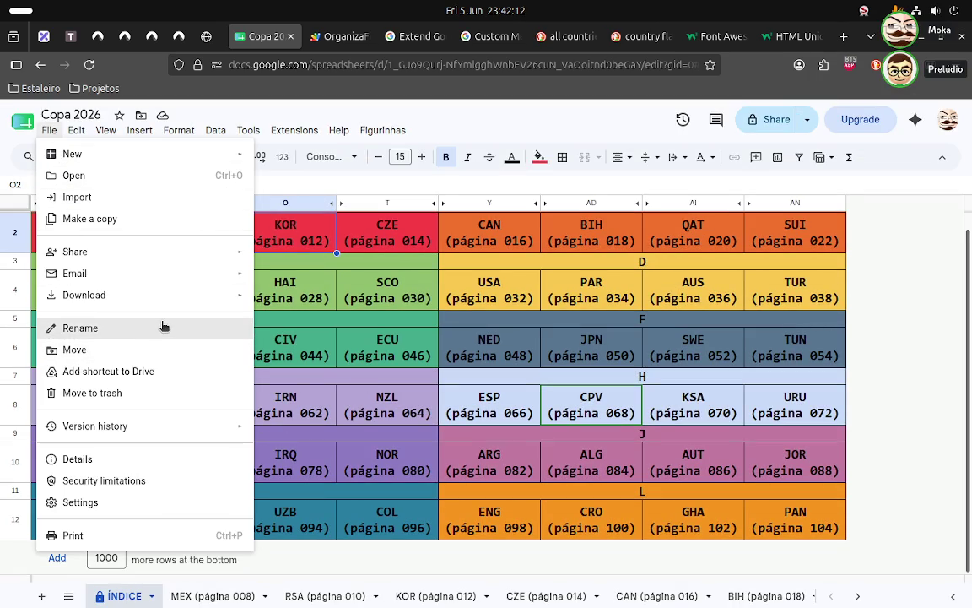
mouse_move(84, 295)
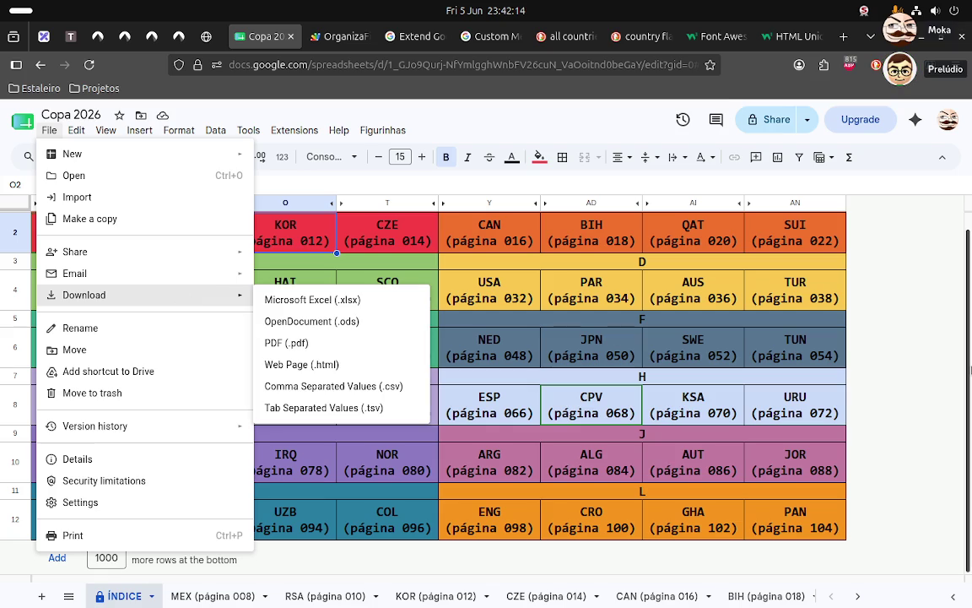
left_click(969, 369)
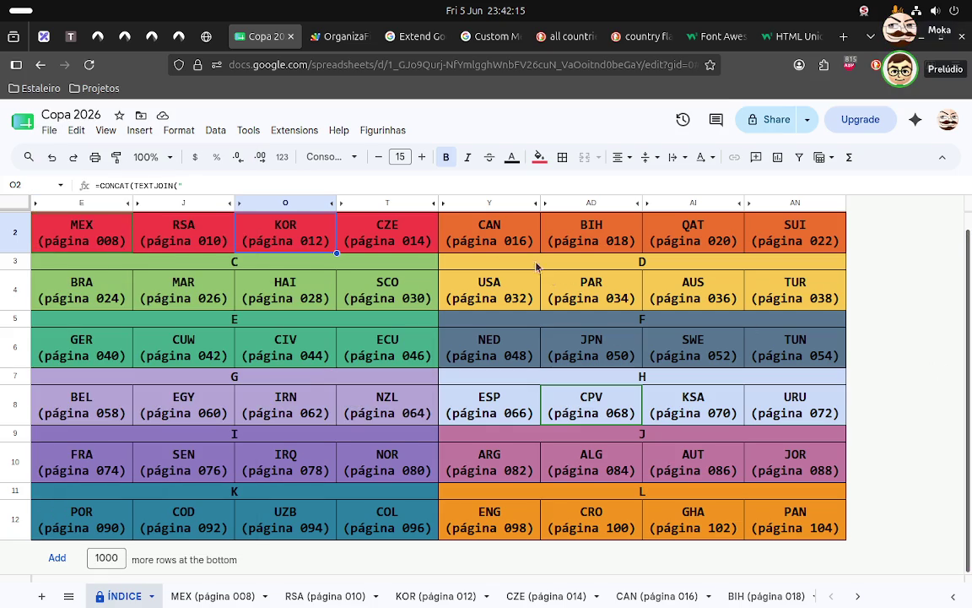
left_click(494, 232)
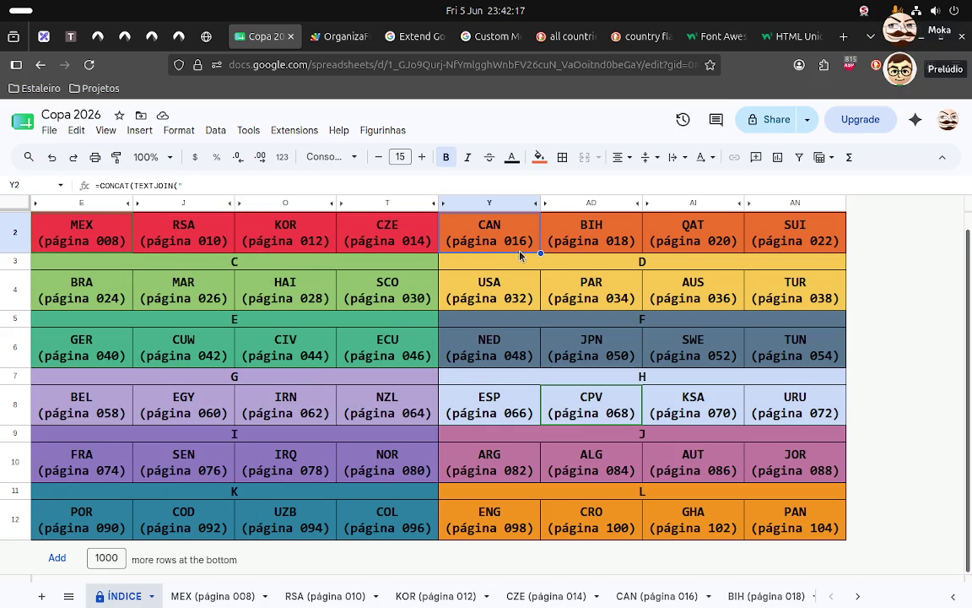
right_click(523, 254)
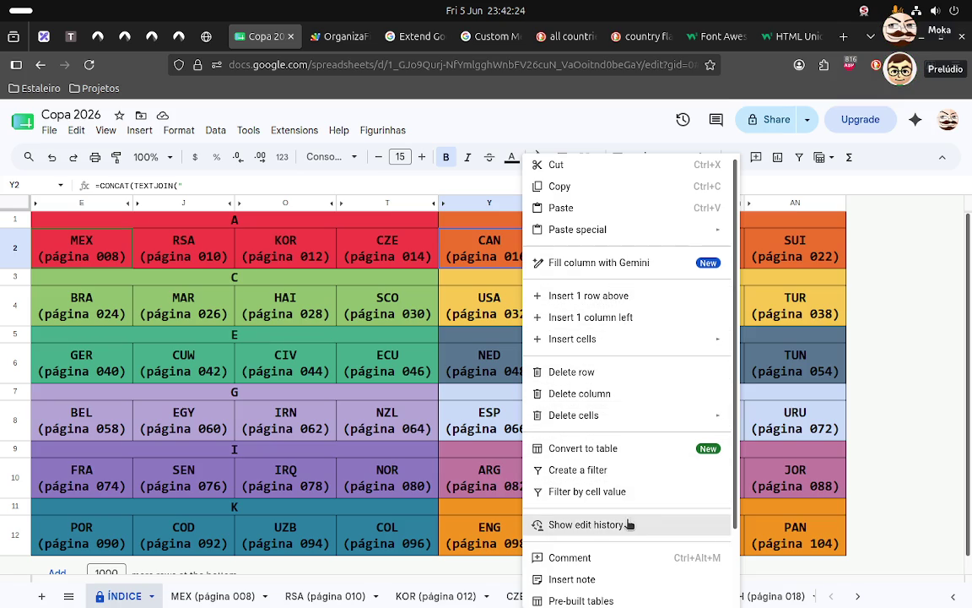
scroll(637, 527, "down", 1)
scroll(637, 527, "down", 1)
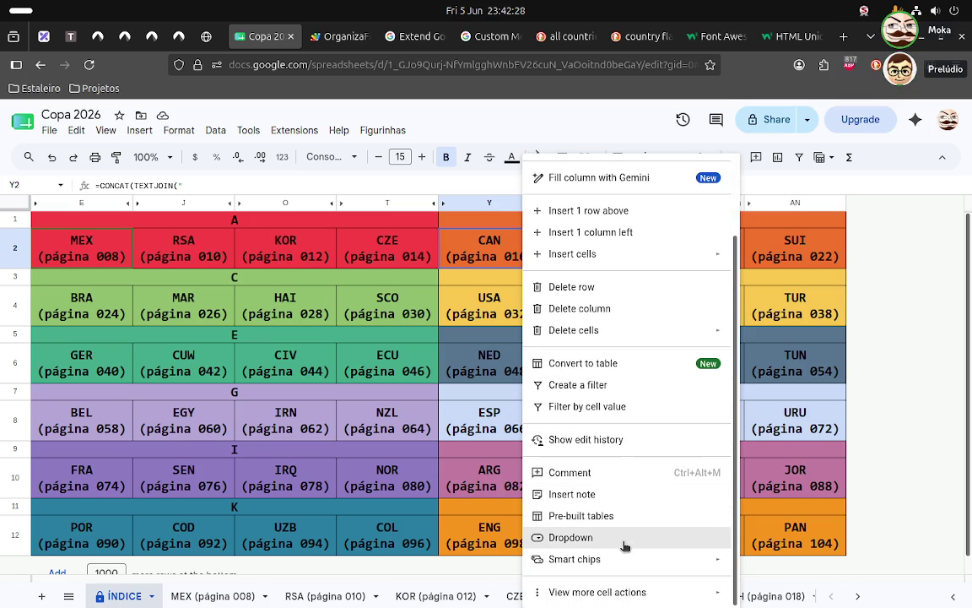
left_click(583, 538)
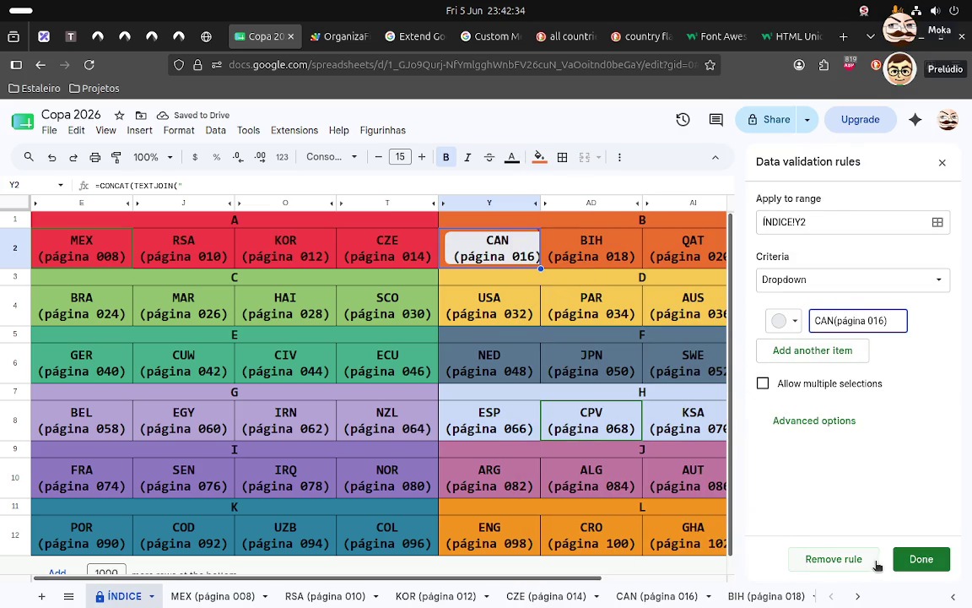
left_click(830, 560)
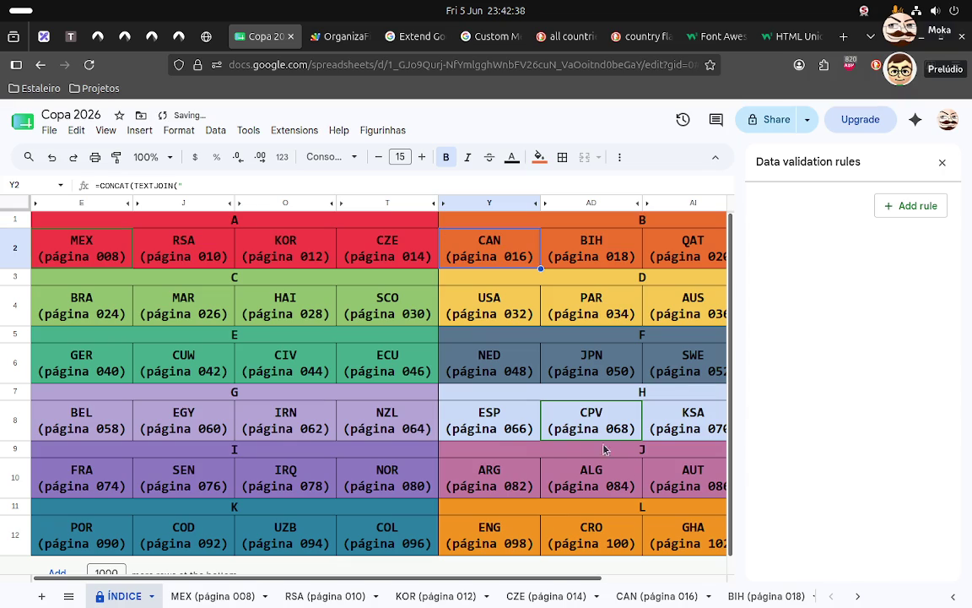
left_click(941, 162)
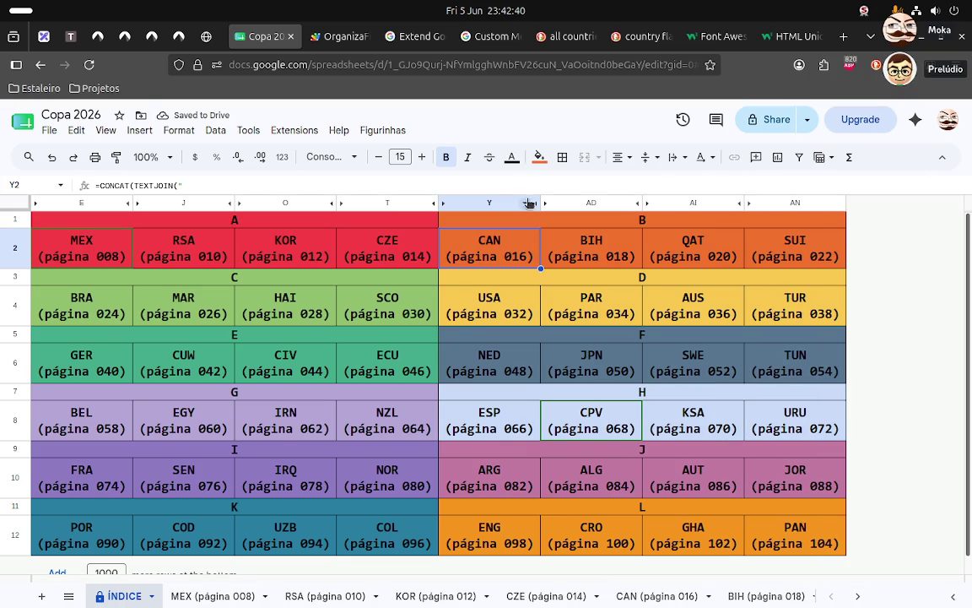
- Select the CAN cell Y2 and bring up the Insert menu's image options
right_click(493, 254)
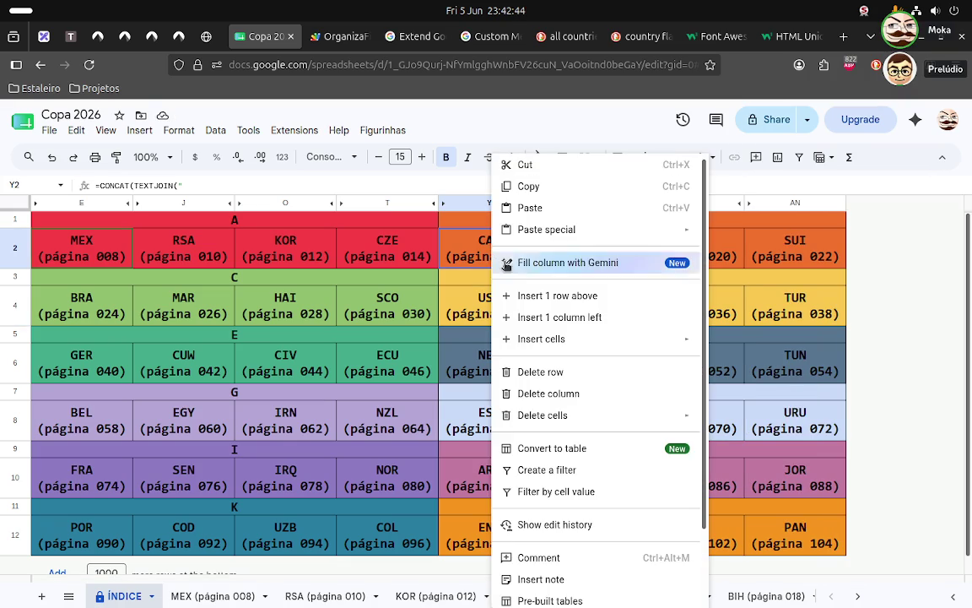
scroll(608, 512, "down", 2)
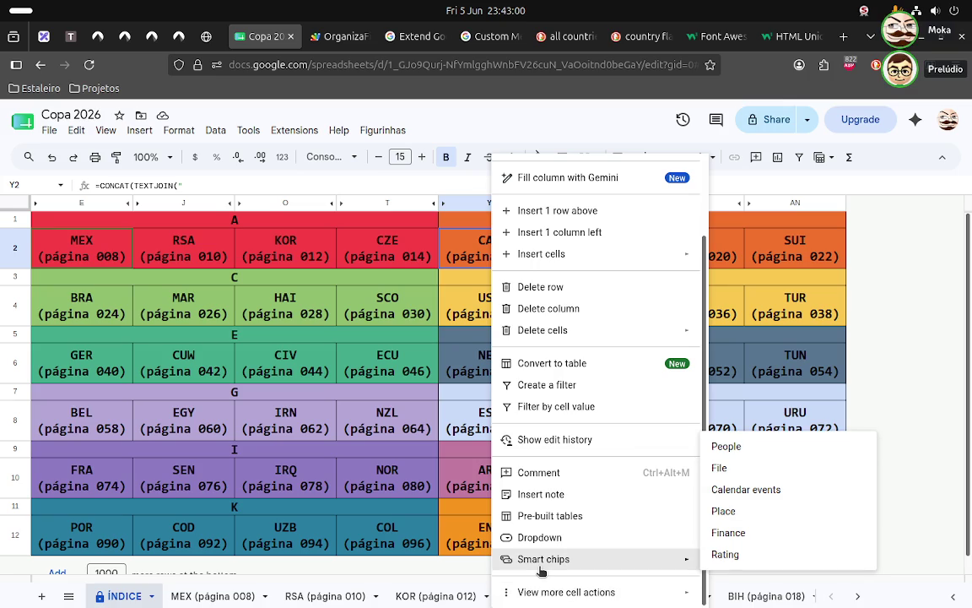
left_click(254, 393)
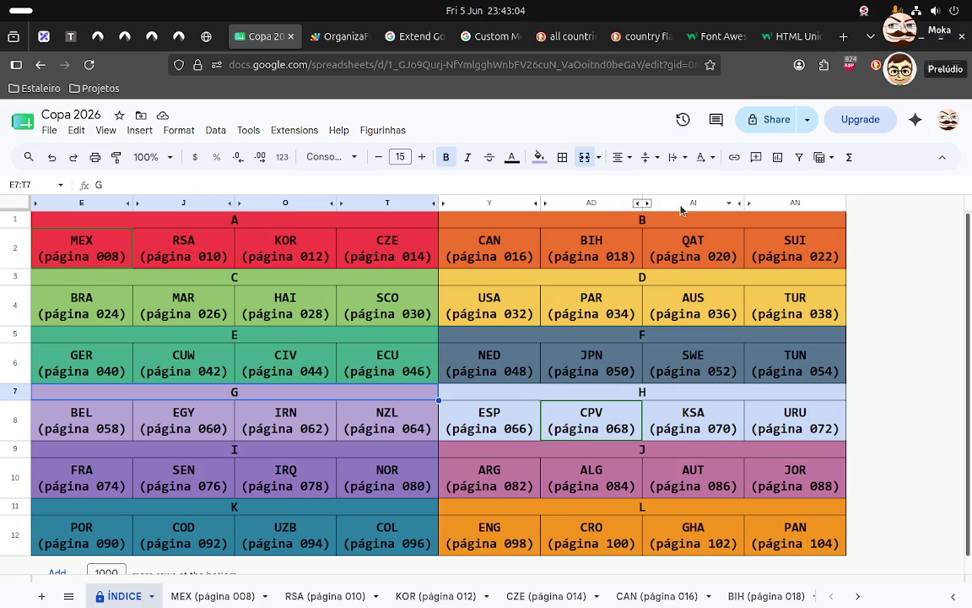
left_click(521, 243)
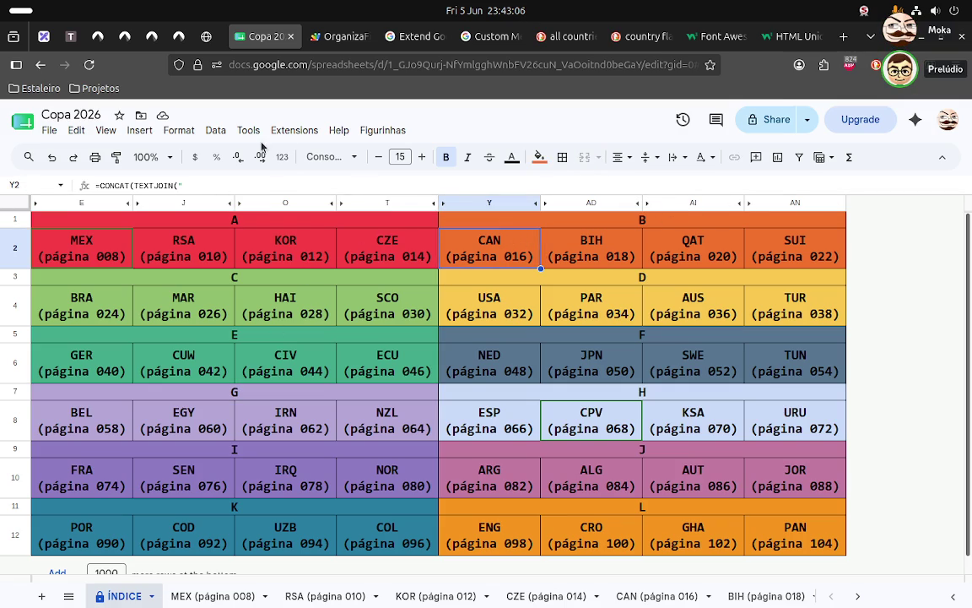
left_click(148, 132)
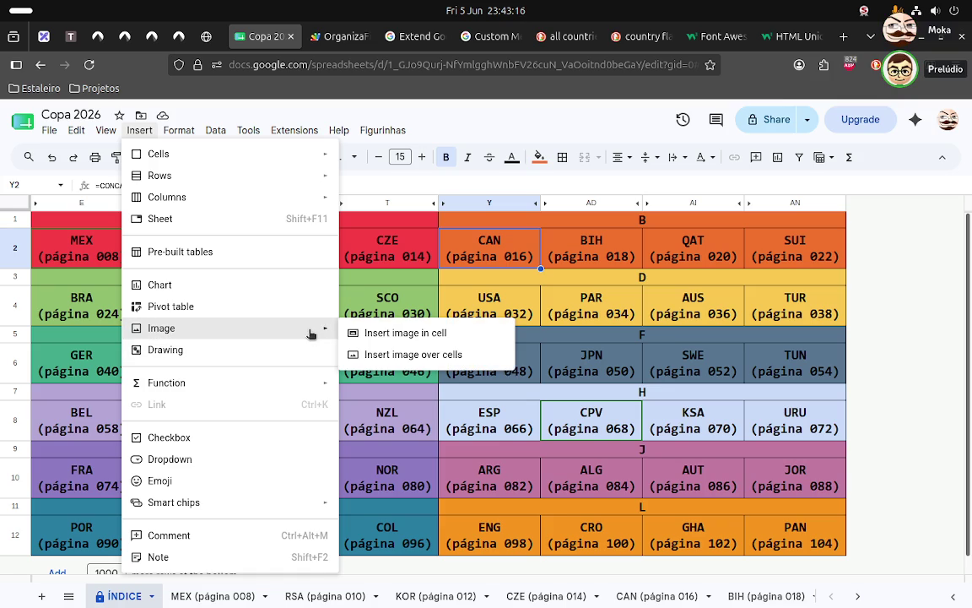
mouse_move(161, 328)
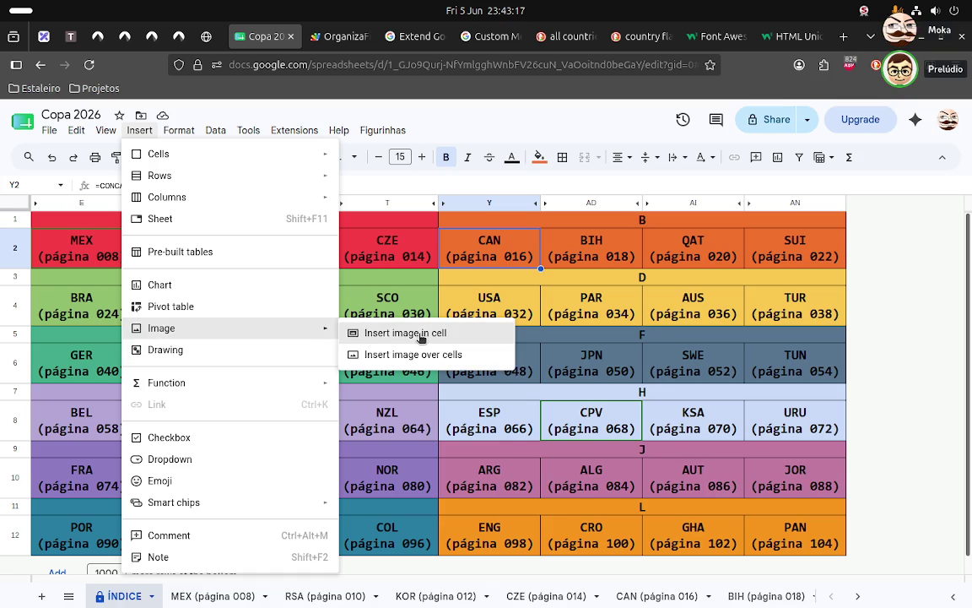
- In the Insert image in cell dialog, compare the upload, camera, URL, Photos, Drive and Google Images sources
left_click(420, 339)
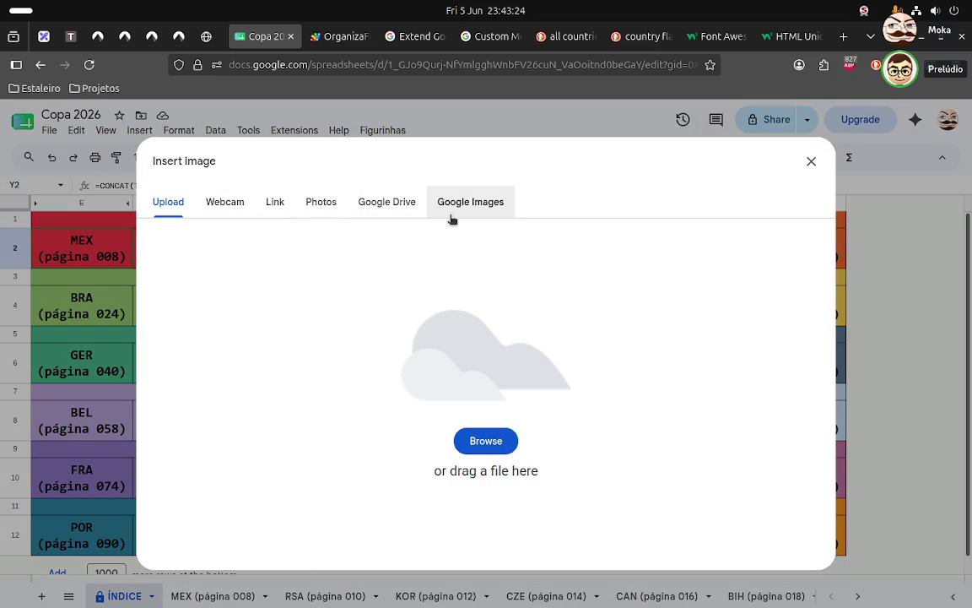
left_click(452, 217)
left_click(405, 210)
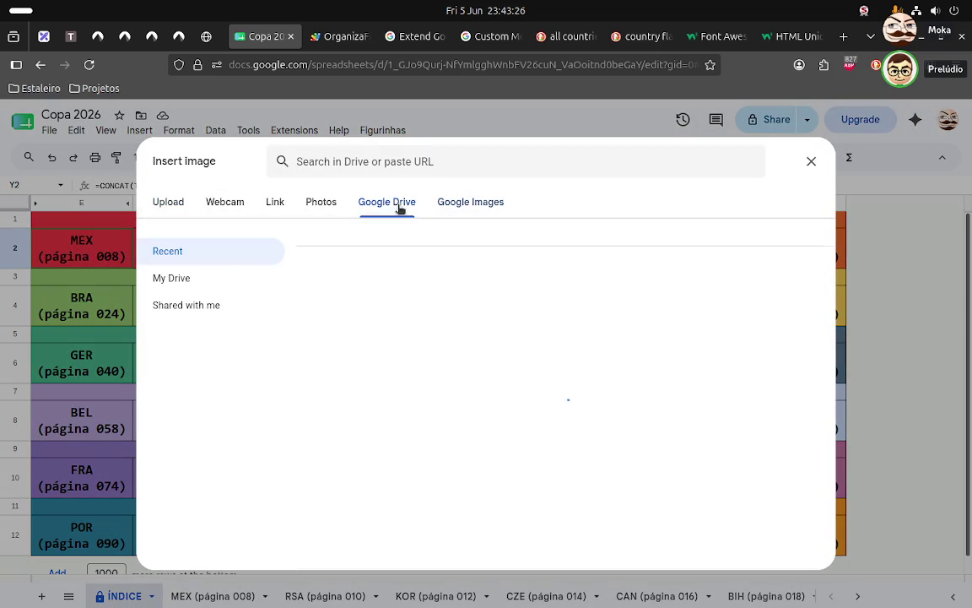
left_click(317, 202)
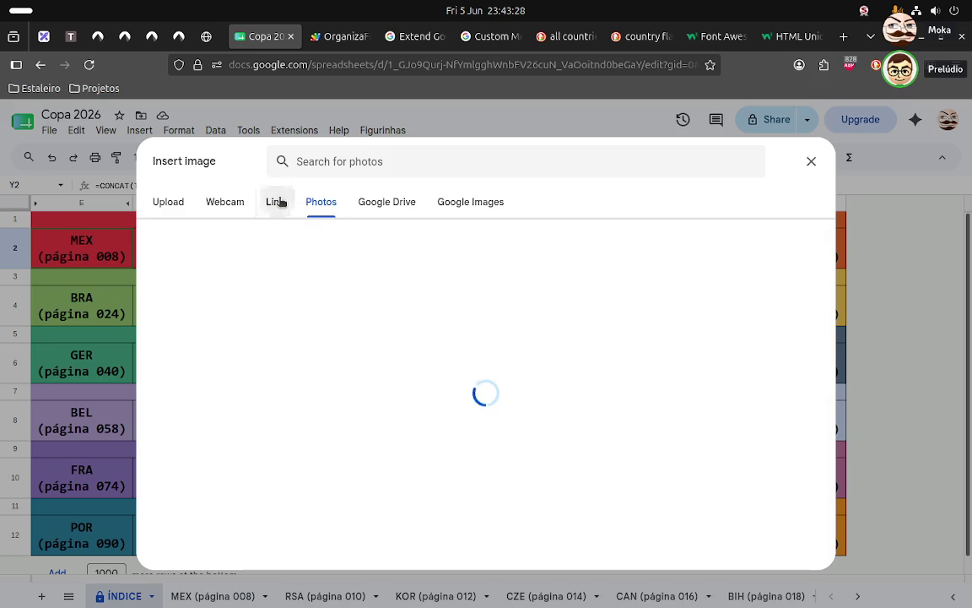
left_click(275, 201)
left_click(168, 202)
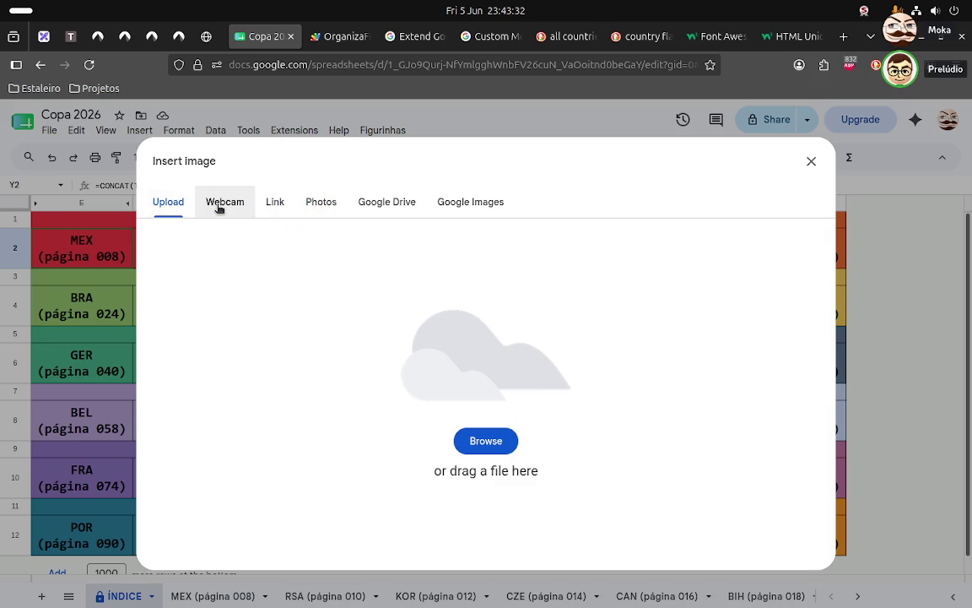
left_click(220, 205)
left_click(274, 205)
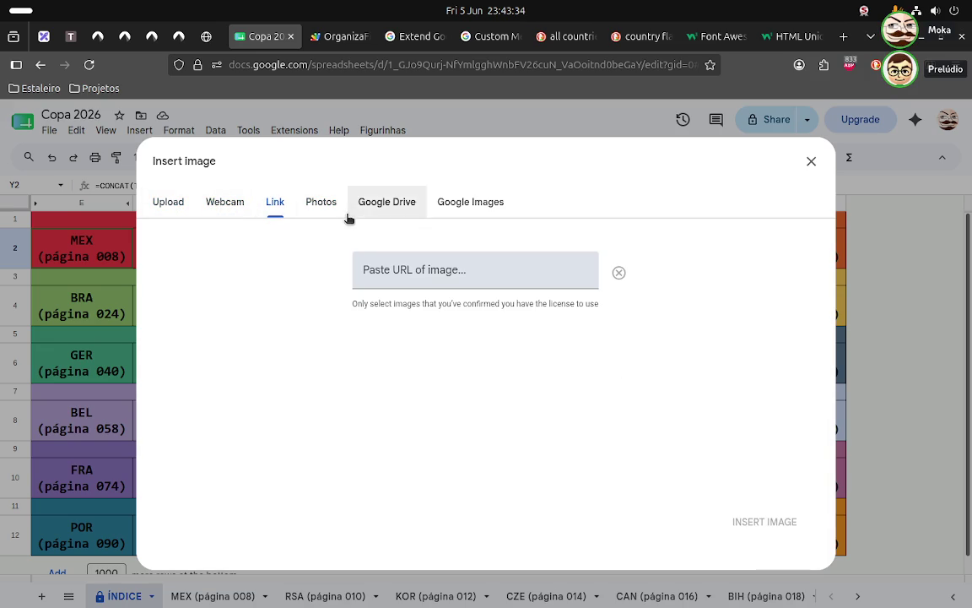
left_click(320, 209)
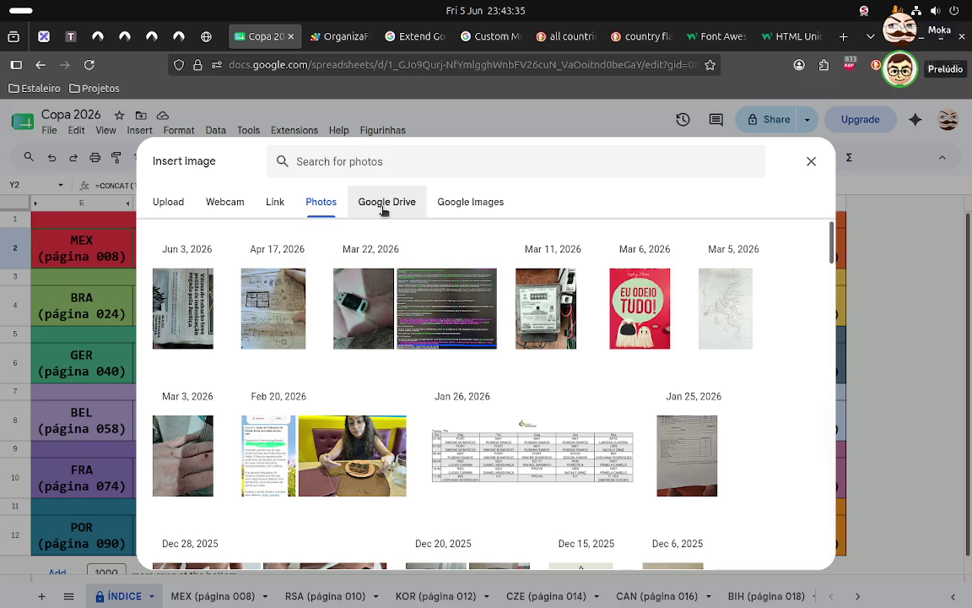
left_click(384, 208)
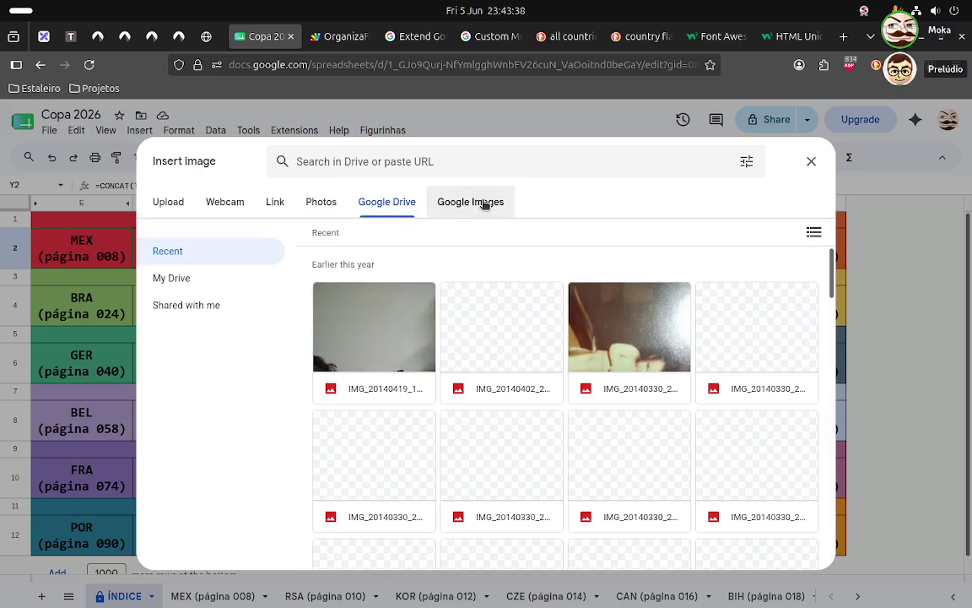
left_click(485, 205)
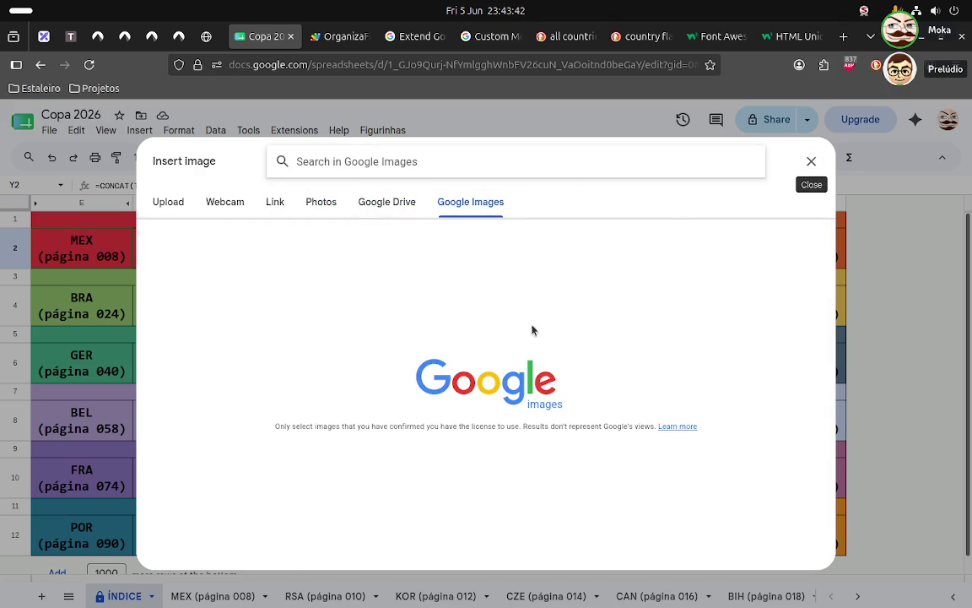
- Search Google Images for 'belgium flag' and insert the red-yellow-black striped flag into Y2
left_click(504, 334)
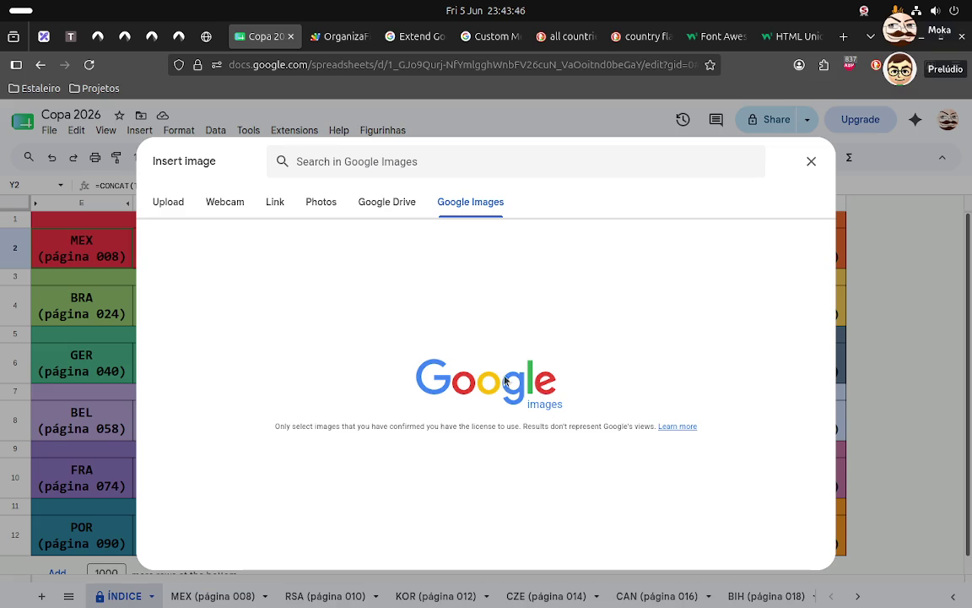
left_click(575, 163)
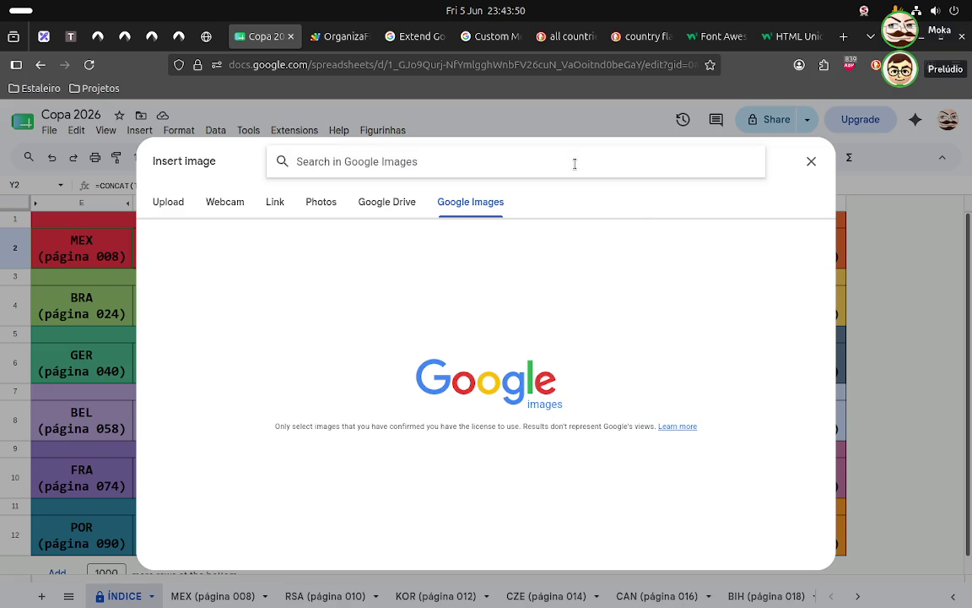
type("be")
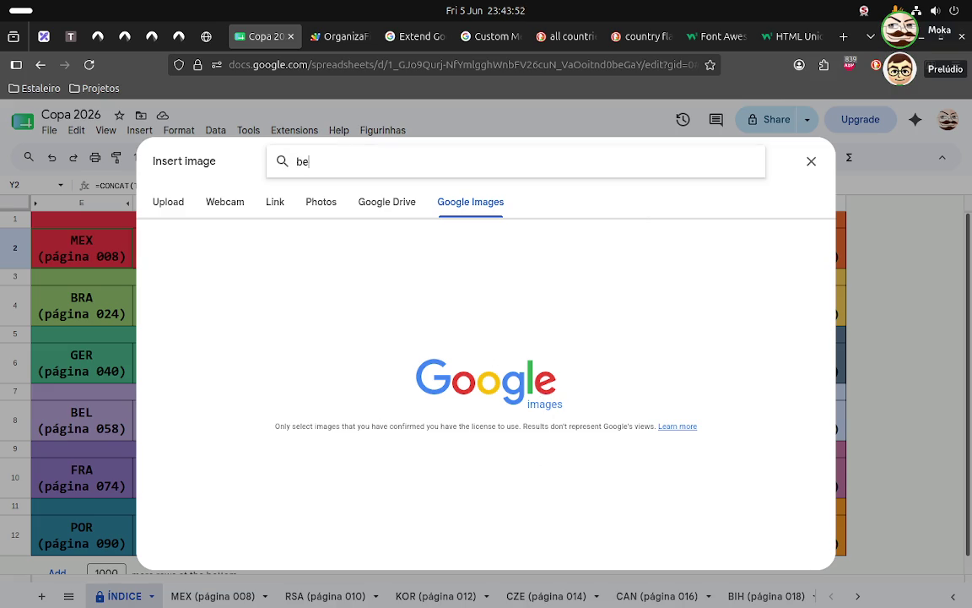
type("r")
key("BackSpace")
type("lgiu")
type("m flah")
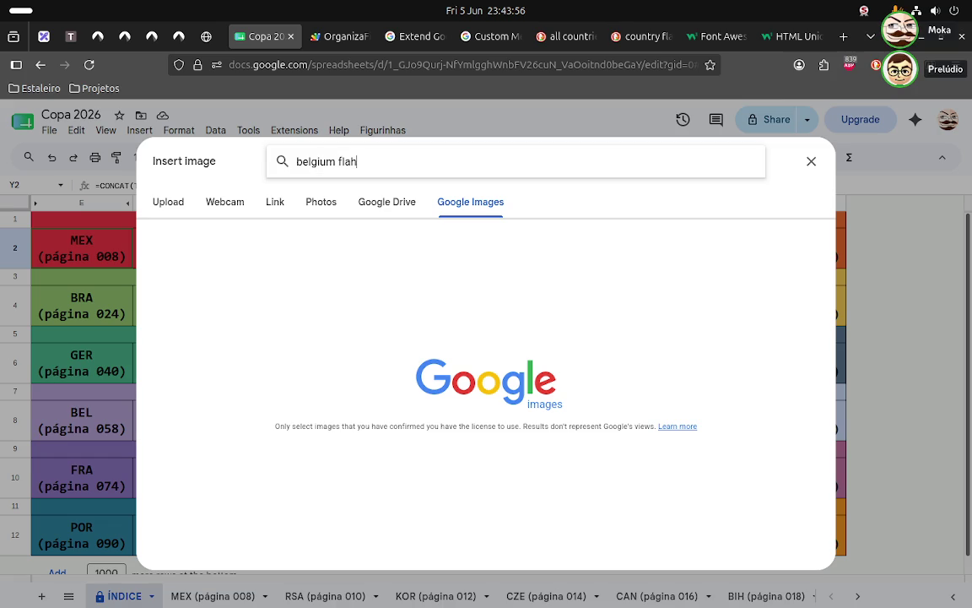
key("BackSpace")
type("g")
key("Return")
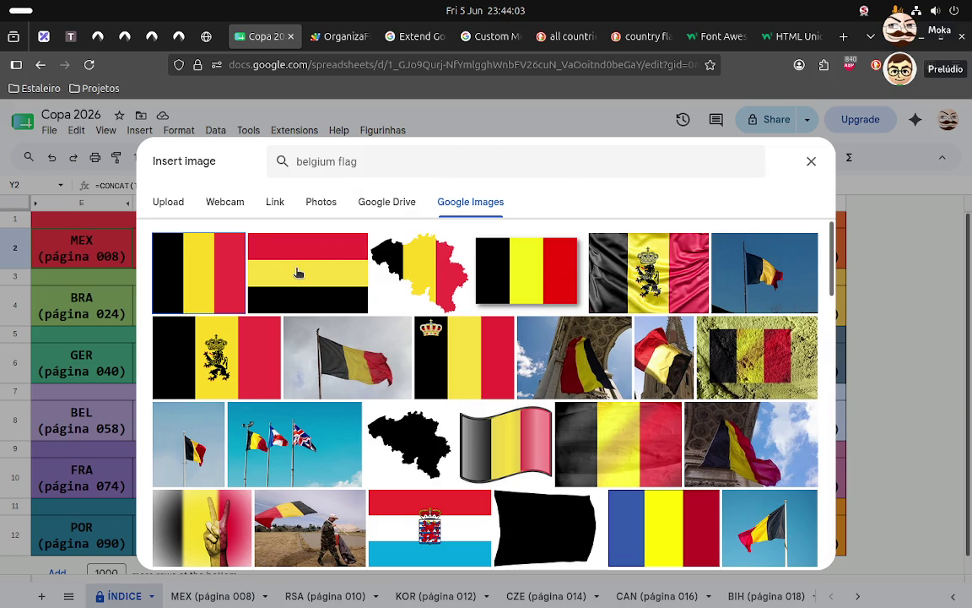
left_click(323, 255)
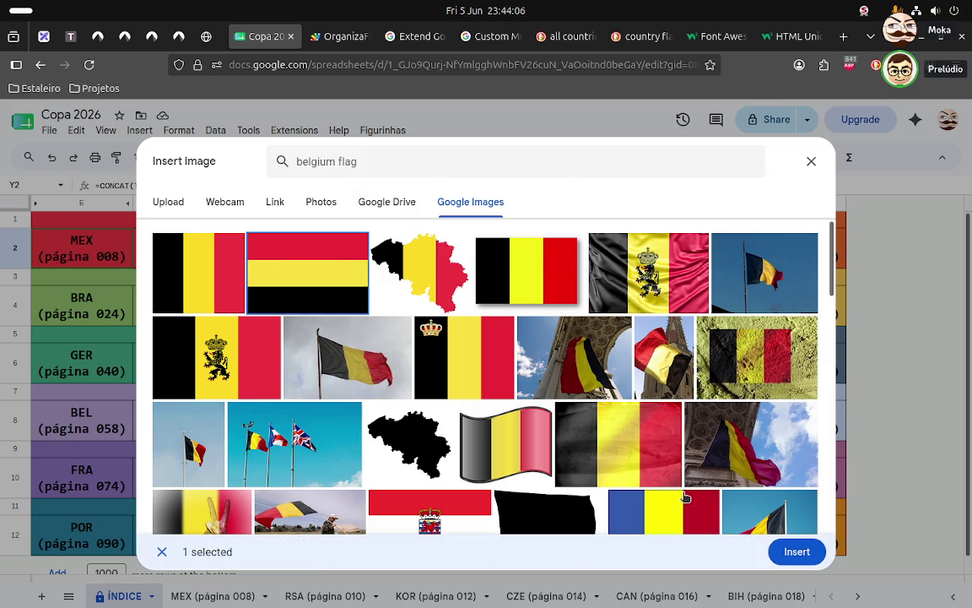
left_click(795, 552)
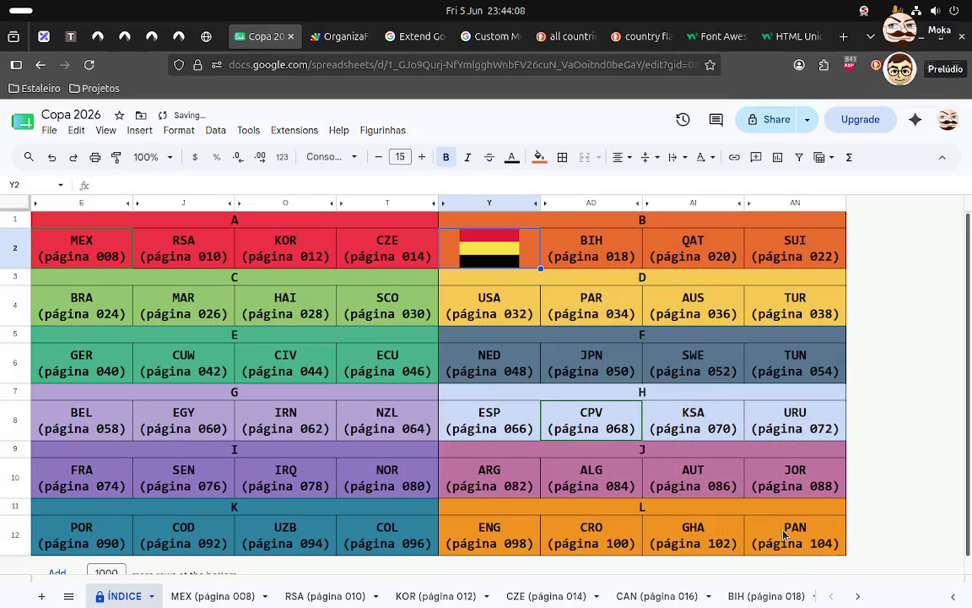
- Inspect the flag cell Y2's context options without changing anything
right_click(504, 256)
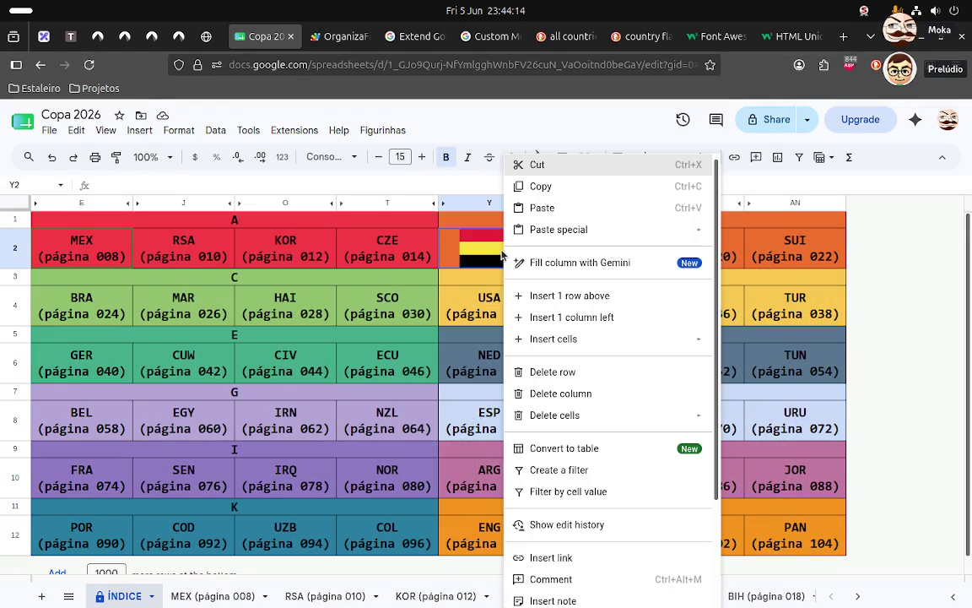
left_click(482, 253)
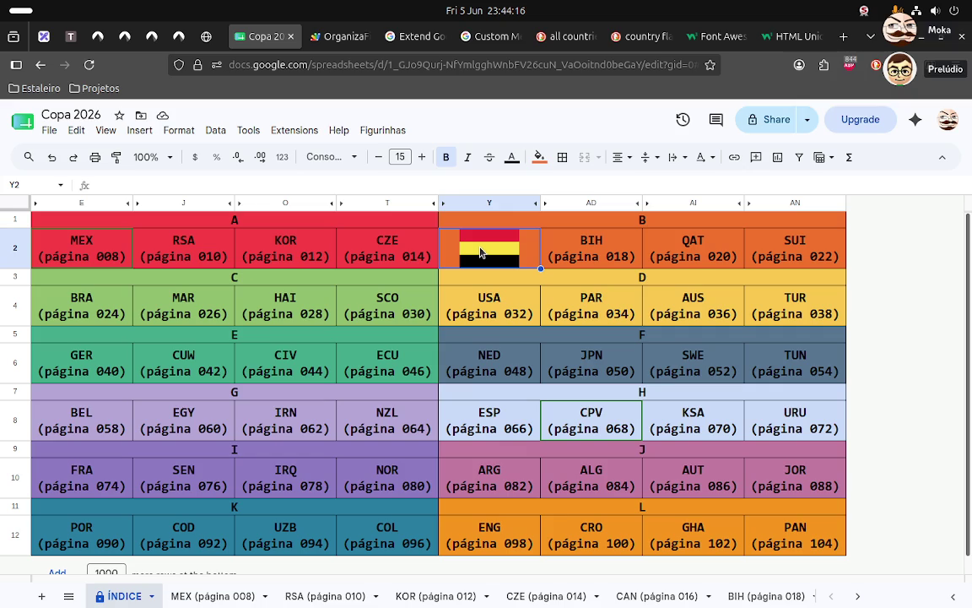
right_click(481, 253)
scroll(521, 277, "down", 2)
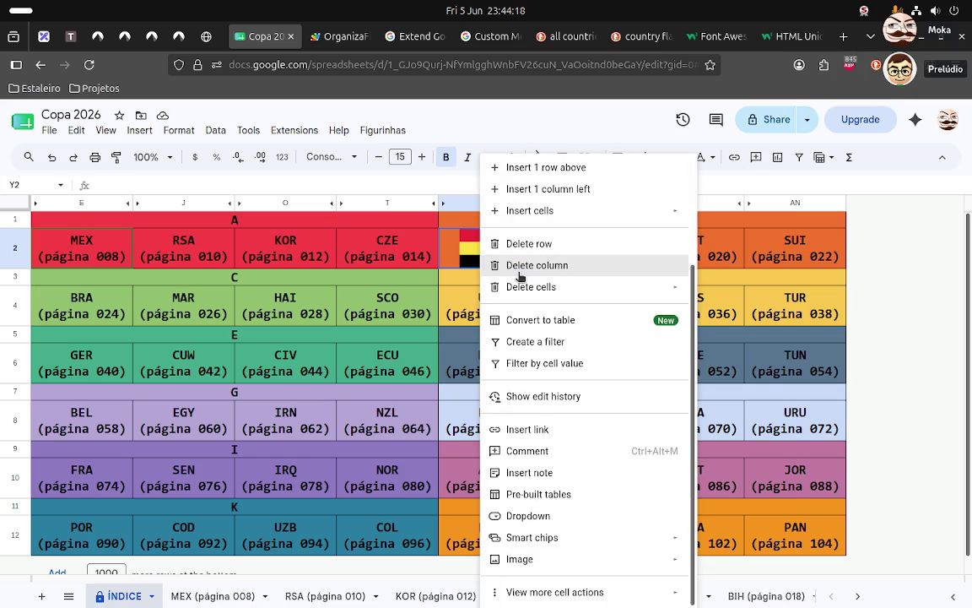
key("Escape")
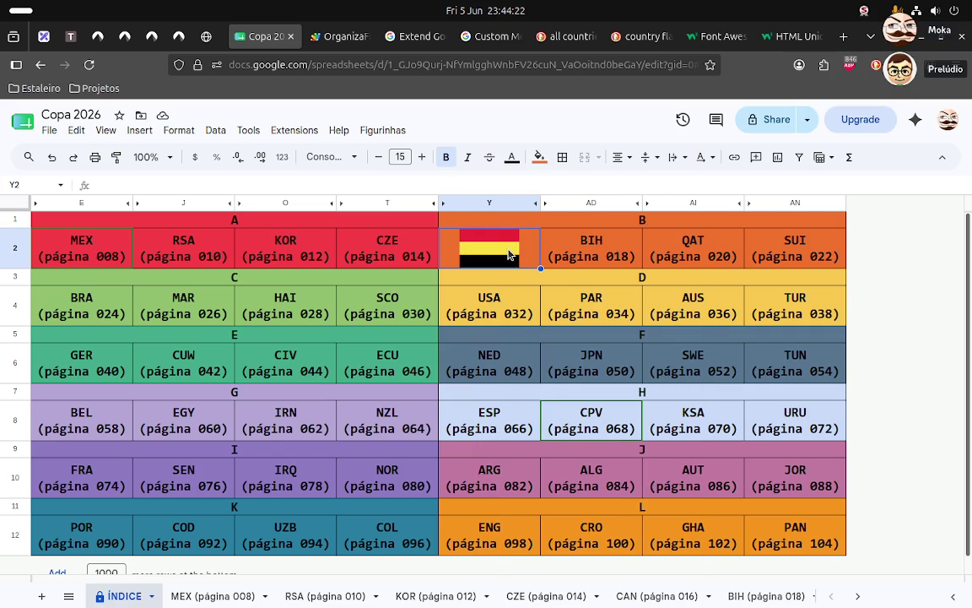
- Clear the flag from Y2 so it reads CAN (página 016) again, then bring up cell E8's options
left_click(537, 324)
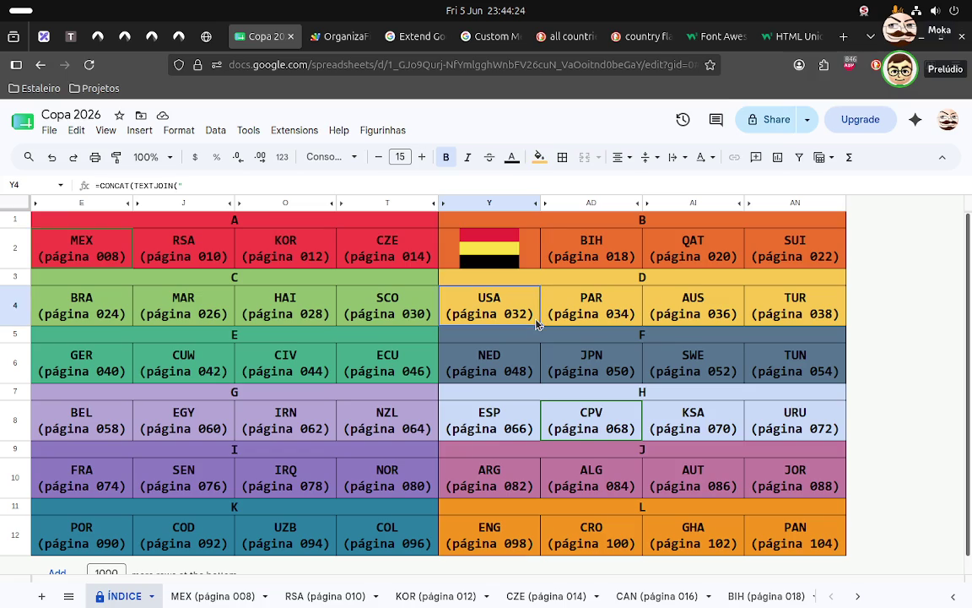
left_click(532, 251)
key("BackSpace")
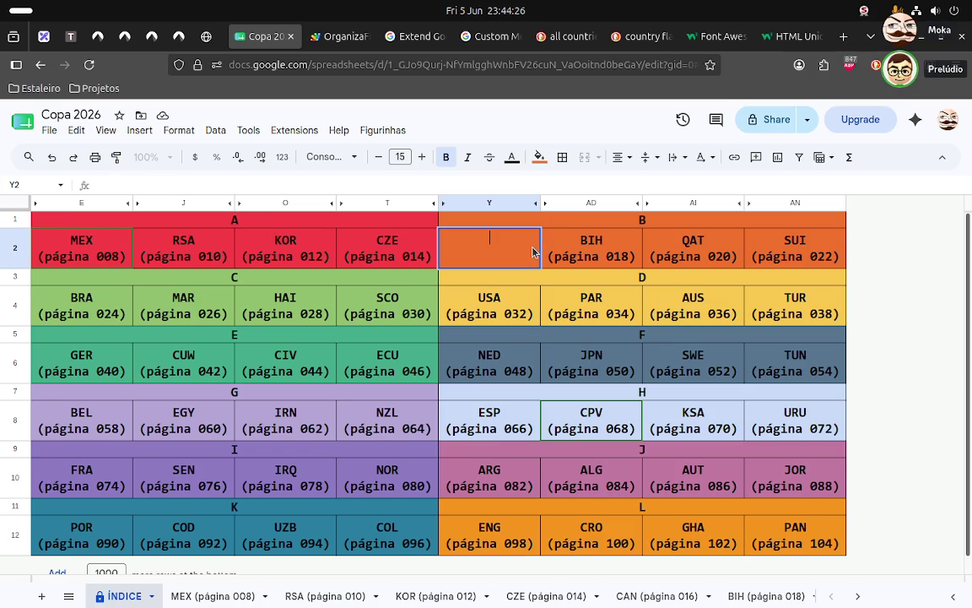
key("Escape")
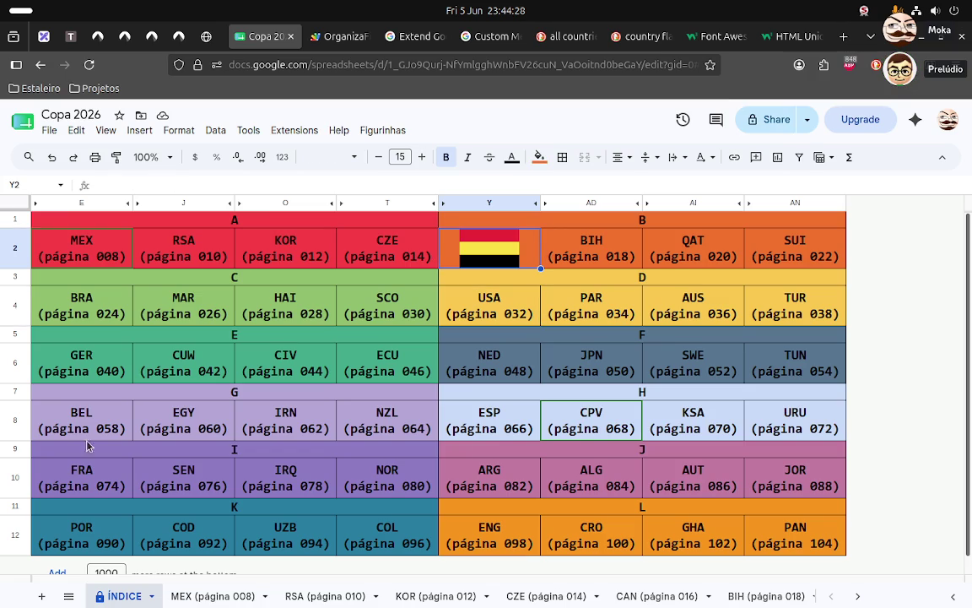
right_click(106, 418)
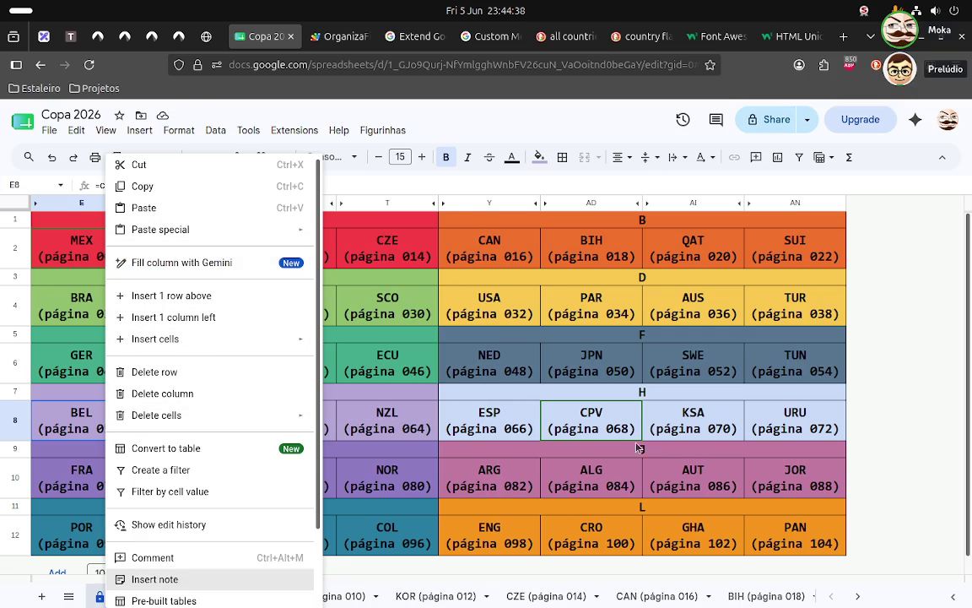
- Try inserting a 'brazilian flag' Google Images picture into the merged group D header cell
left_click(723, 284)
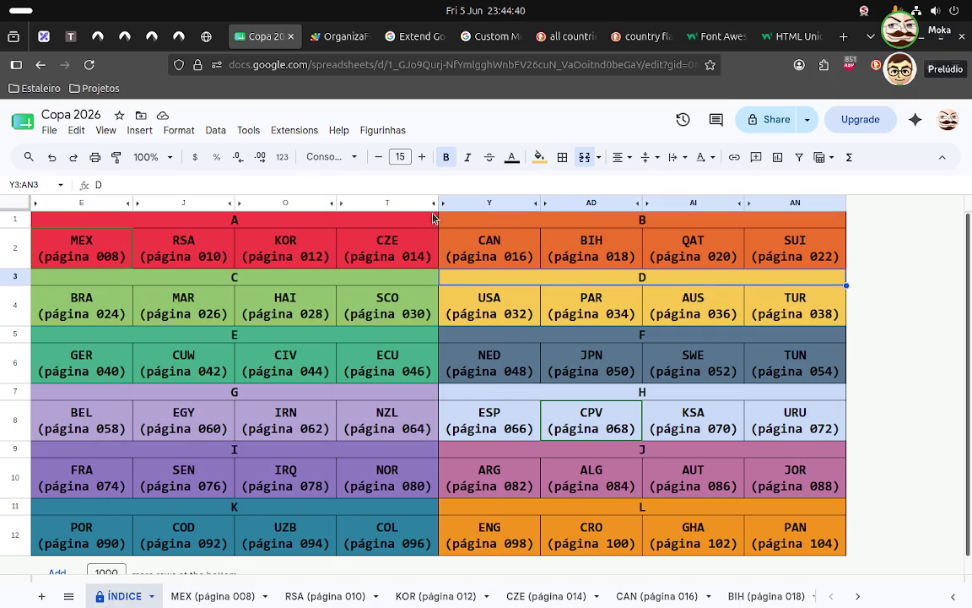
left_click(140, 131)
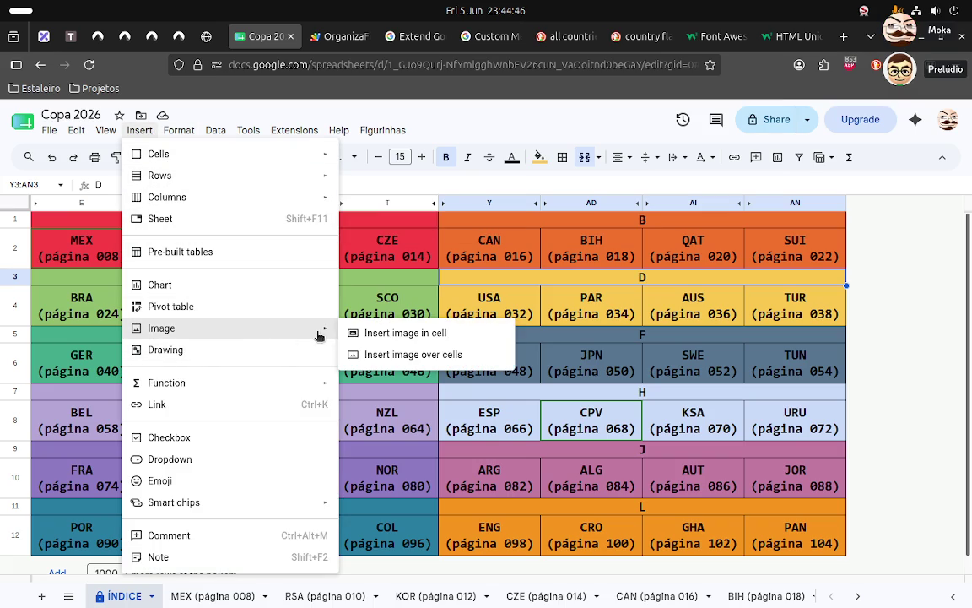
mouse_move(161, 328)
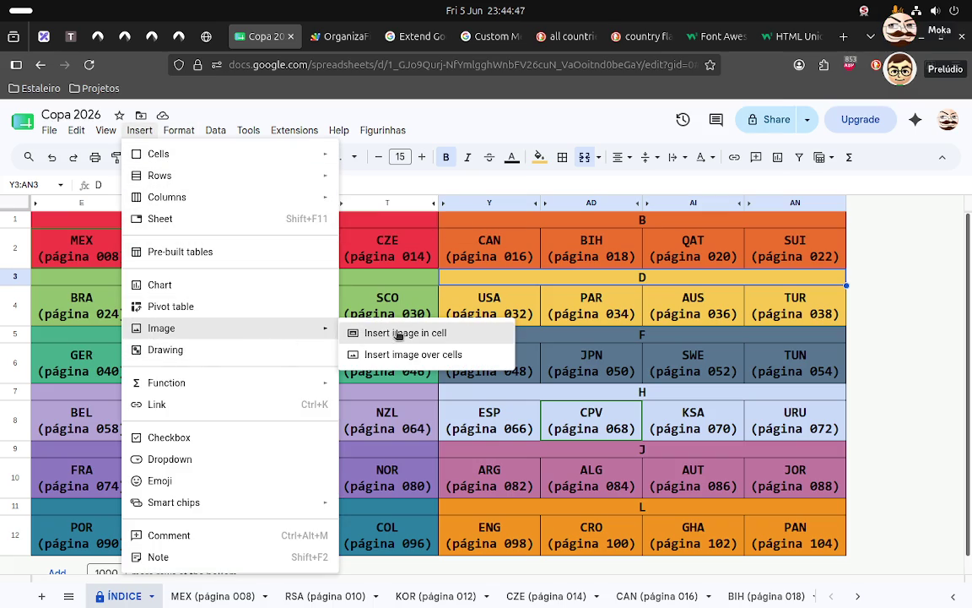
left_click(397, 332)
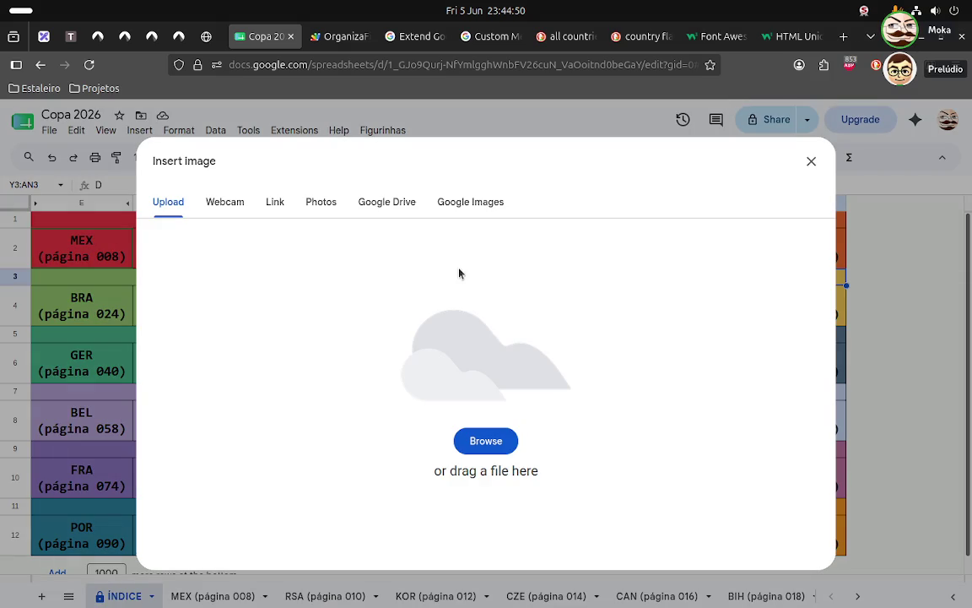
left_click(456, 211)
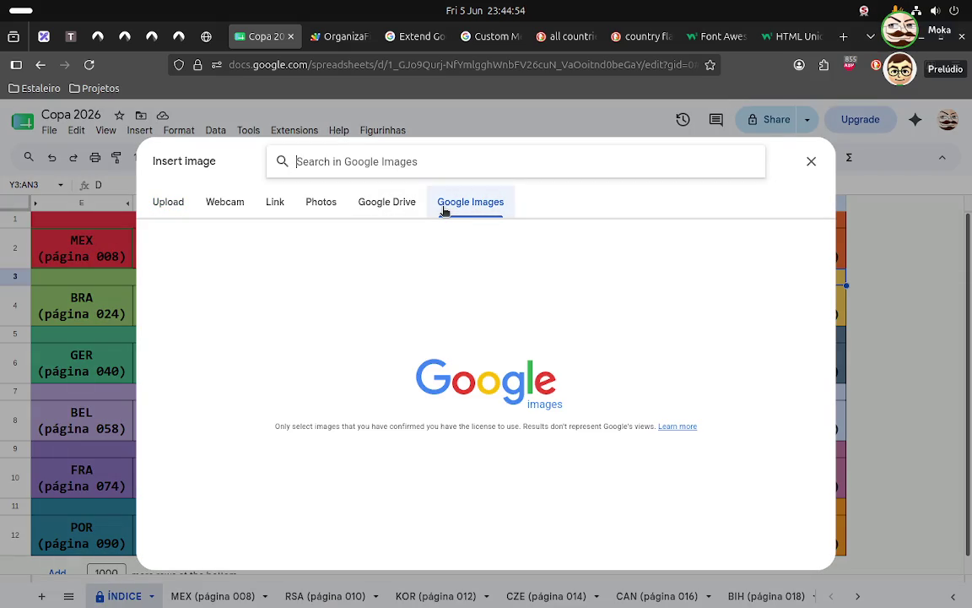
type("brazi")
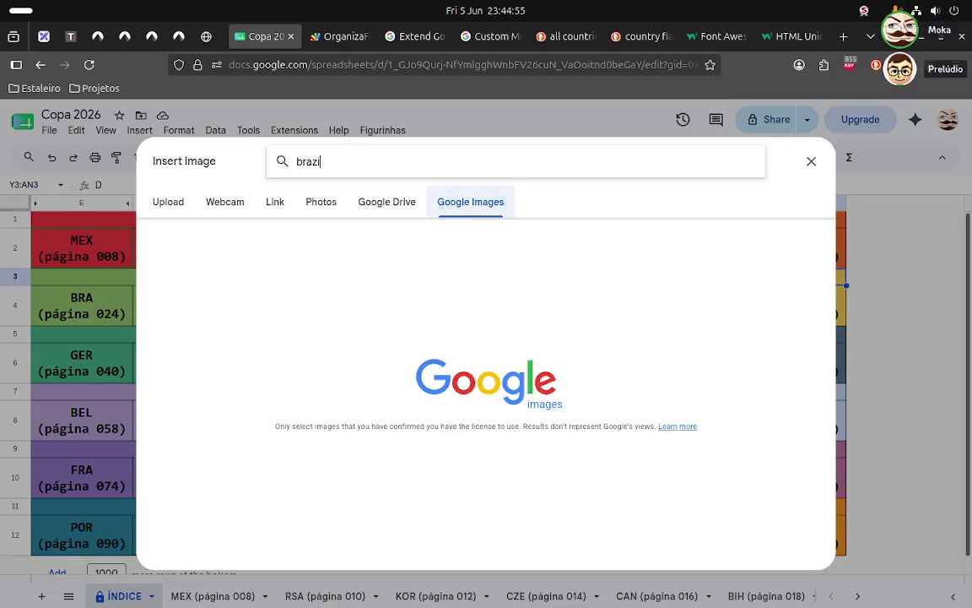
type("lian fla")
type("g")
key("Return")
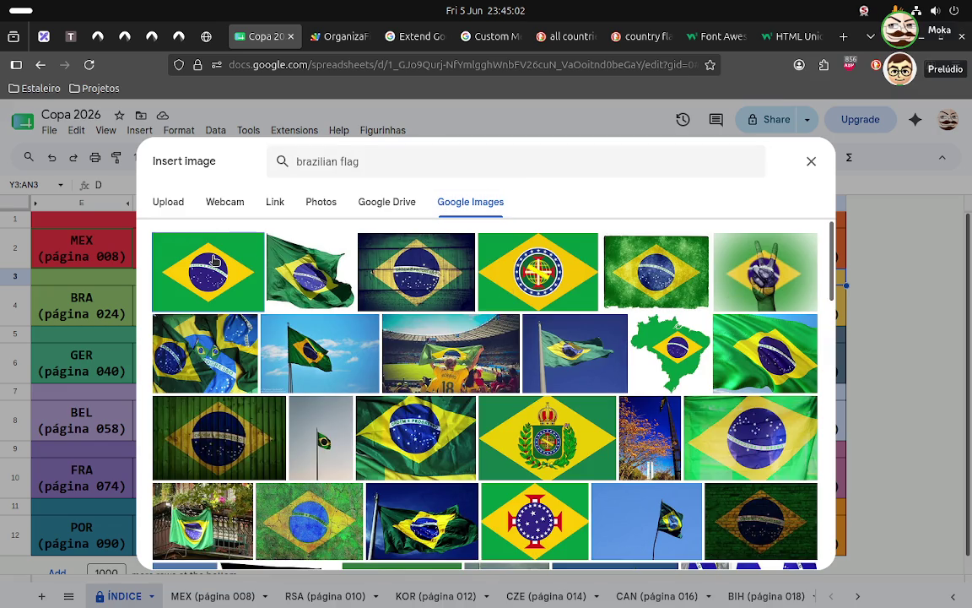
left_click(208, 245)
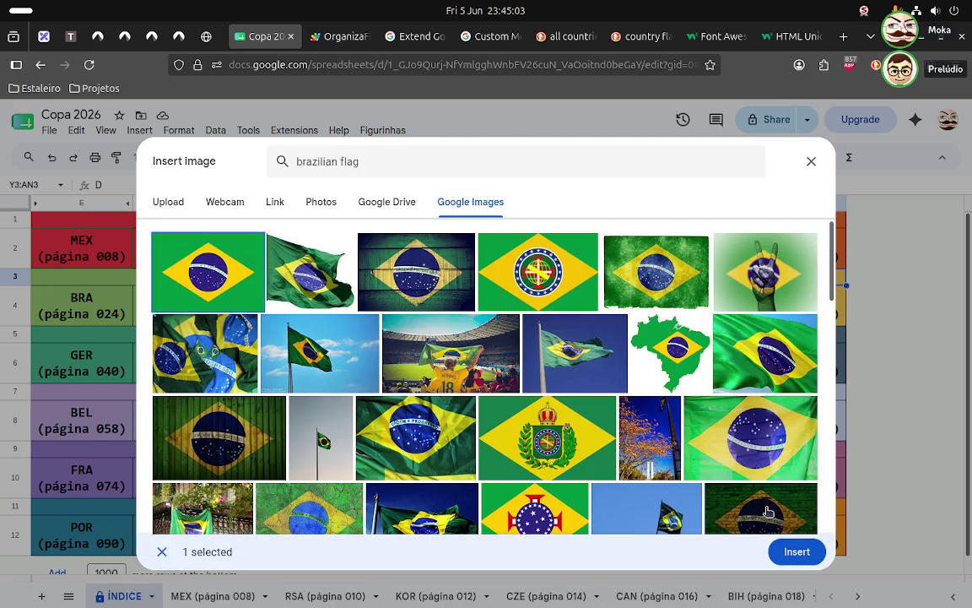
left_click(797, 551)
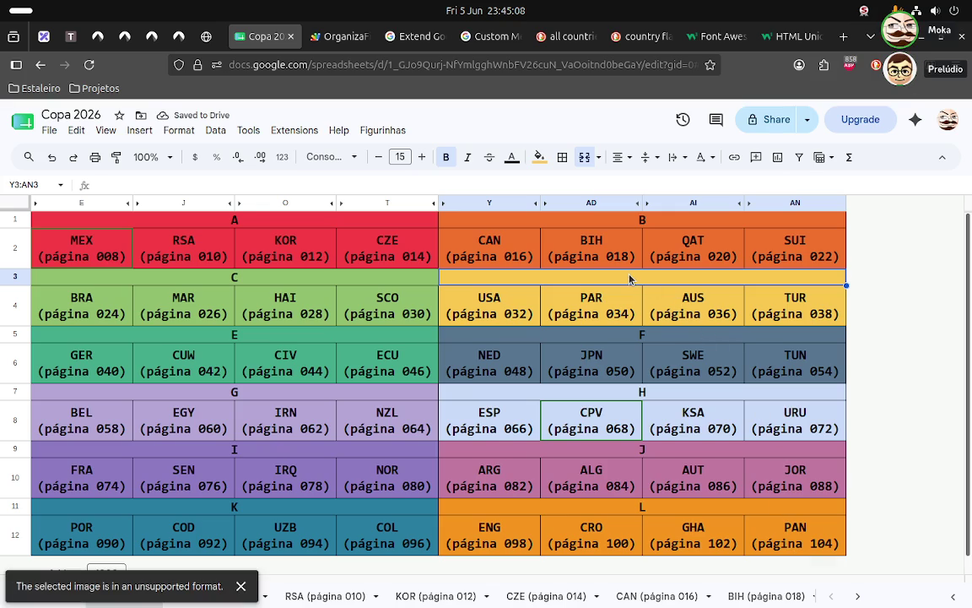
- Dismiss the unsupported-format warning and close the AUS cell and Insert menus without changes
left_click(668, 309)
left_click(240, 587)
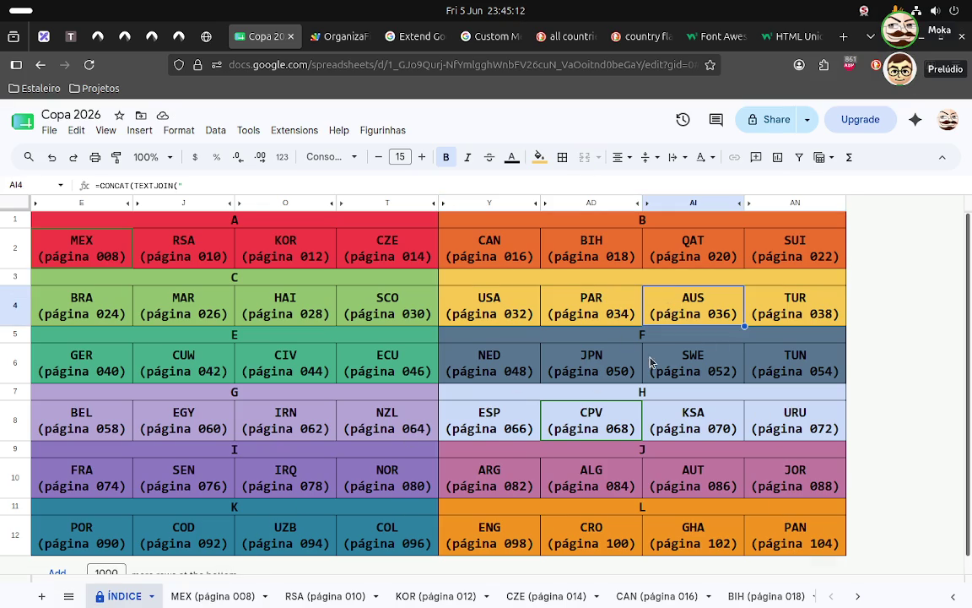
left_click(655, 354)
right_click(693, 306)
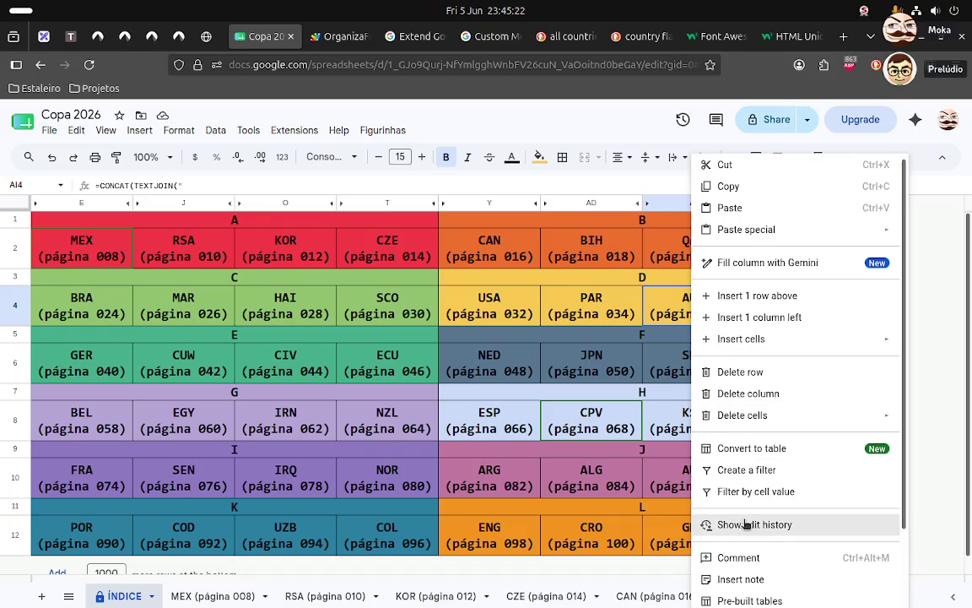
key("Escape")
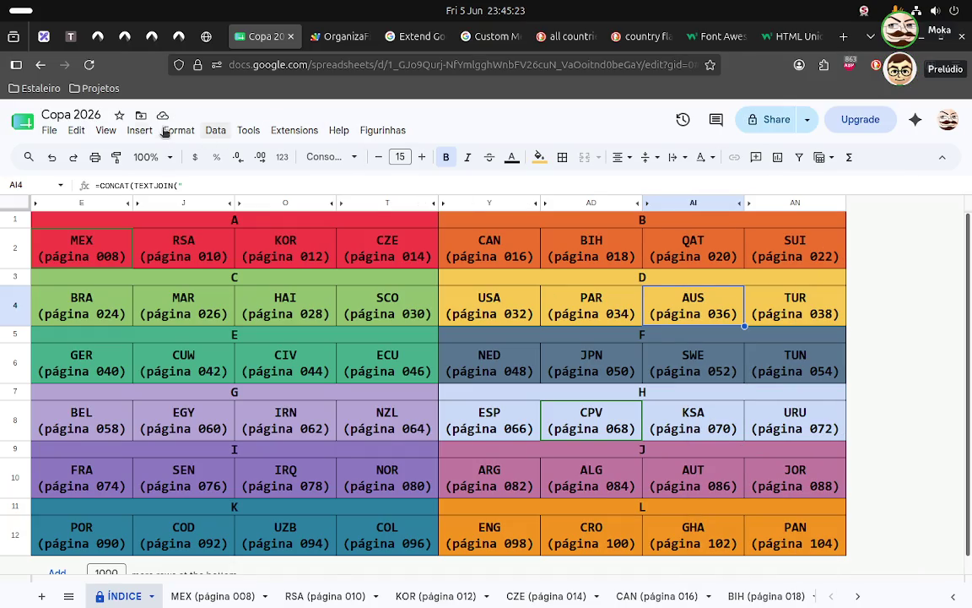
left_click(139, 130)
mouse_move(159, 154)
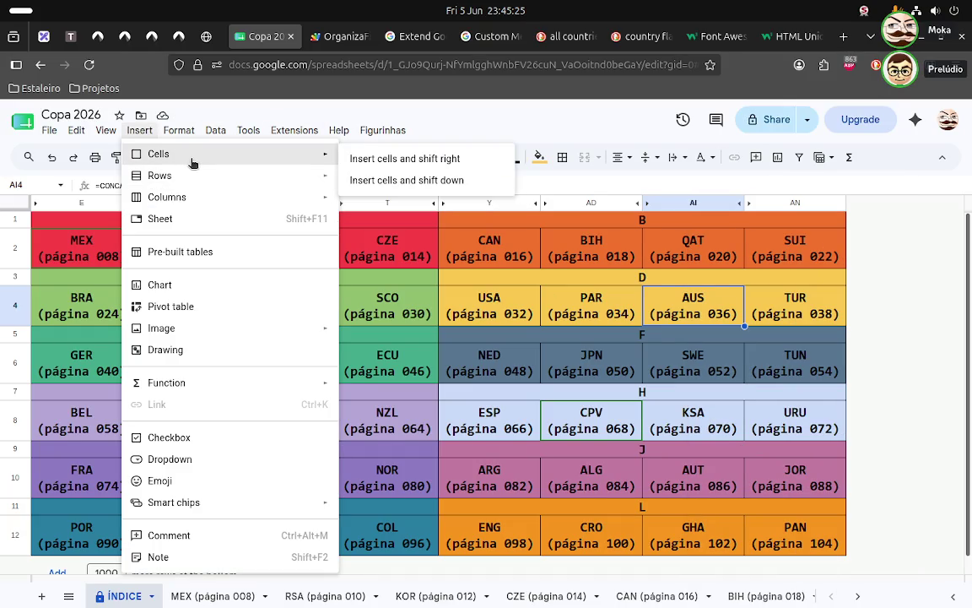
key("Escape")
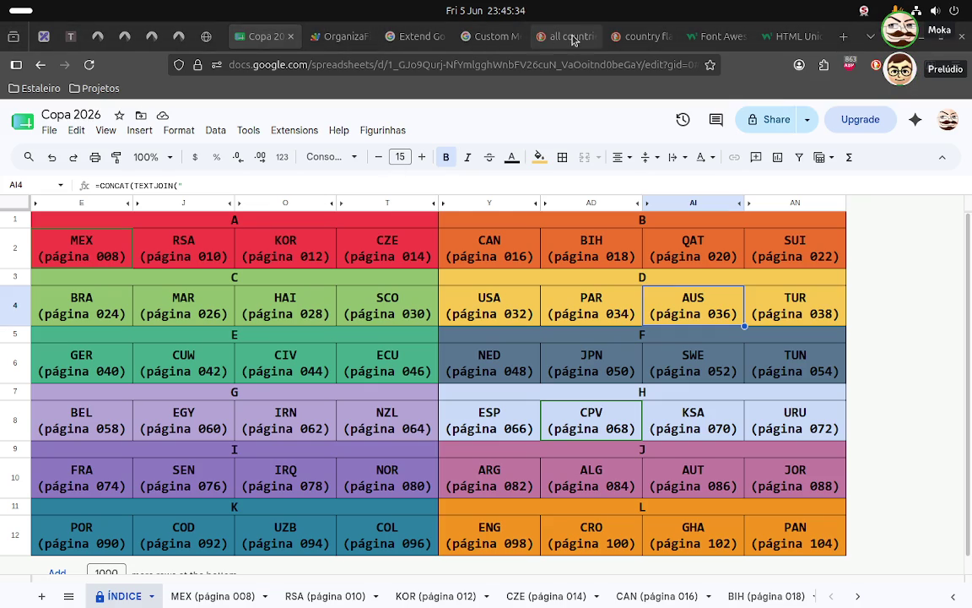
- Switch to the Extend Google Sheets docs and filter its navigation for 'triggers'
left_click(414, 37)
scroll(334, 278, "up", 5)
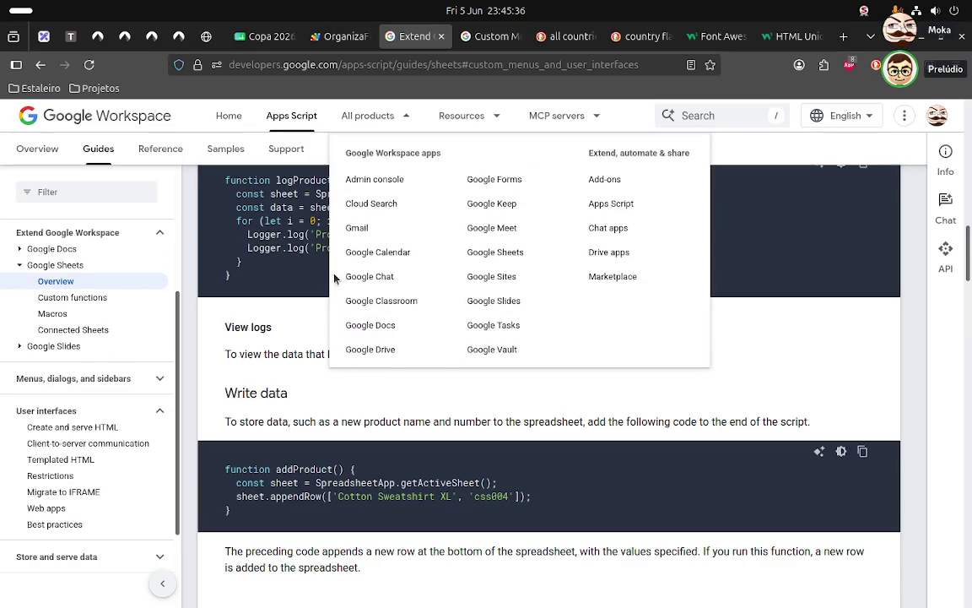
scroll(88, 200, "up", 3)
scroll(88, 200, "up", 5)
scroll(88, 200, "up", 5)
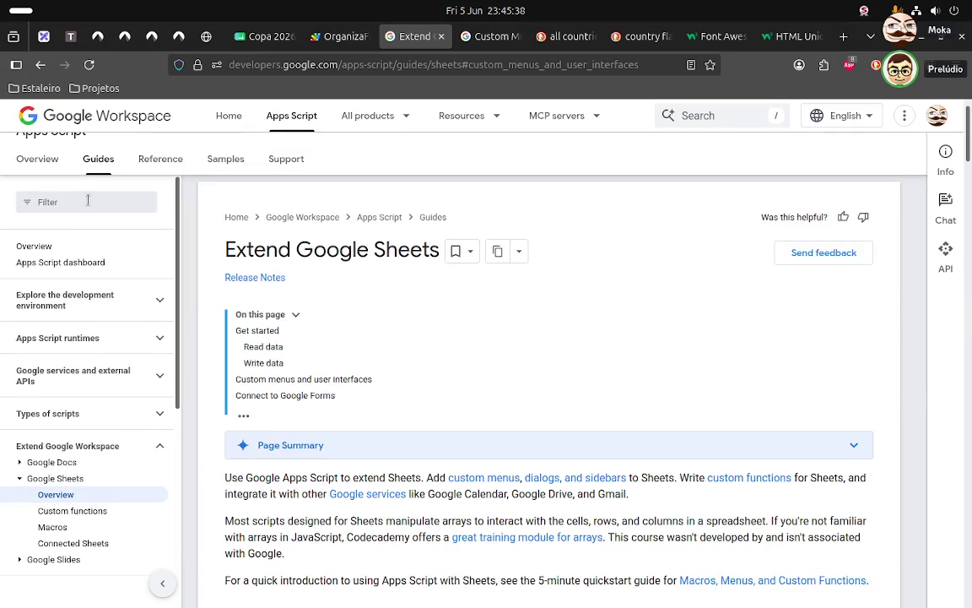
left_click(88, 200)
type("triggers")
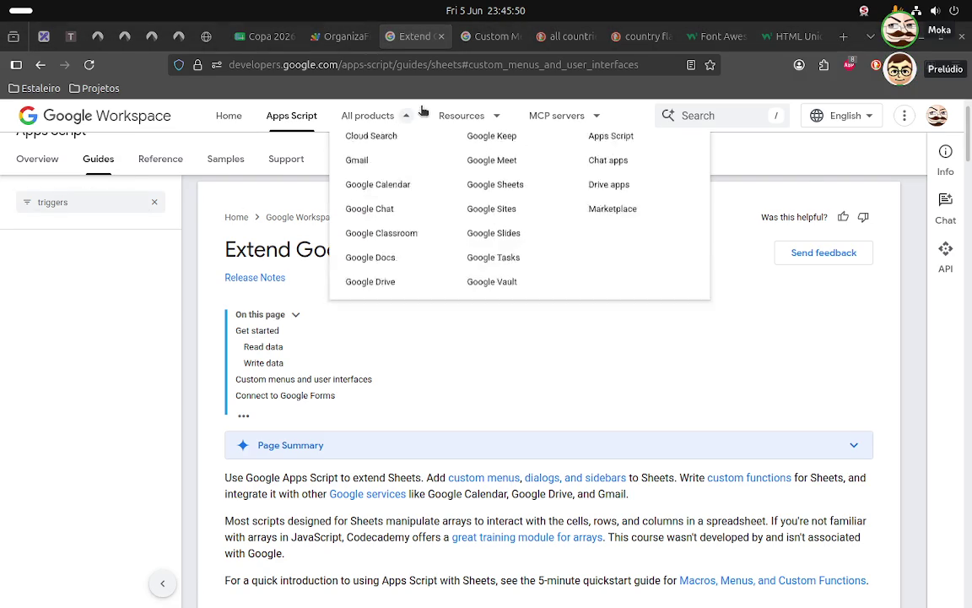
- Paste the guides/triggers/ address to load the Simple Triggers guide
left_click(559, 69)
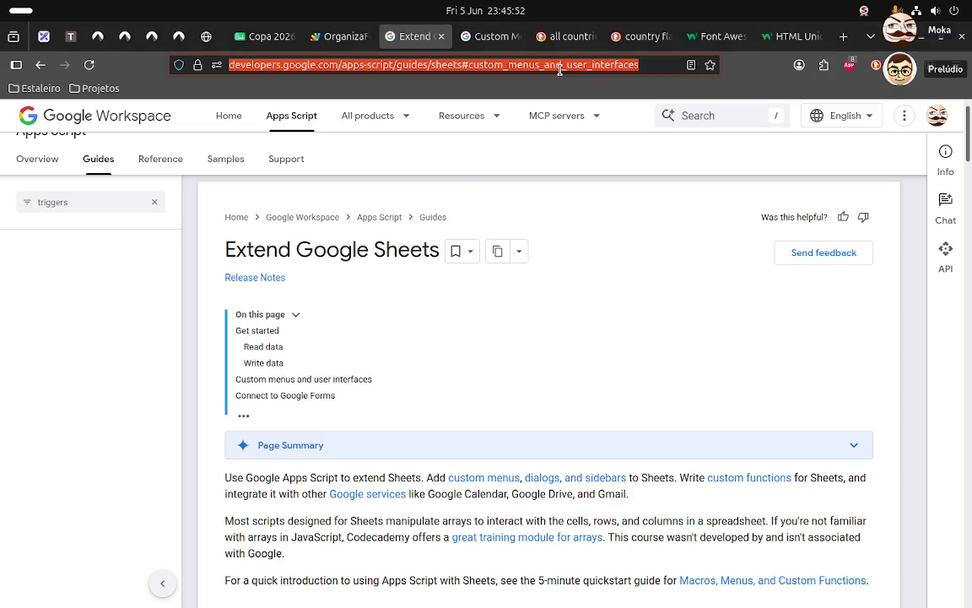
key("BackSpace")
type("https://developers.google.com/apps-script/guides/triggers/")
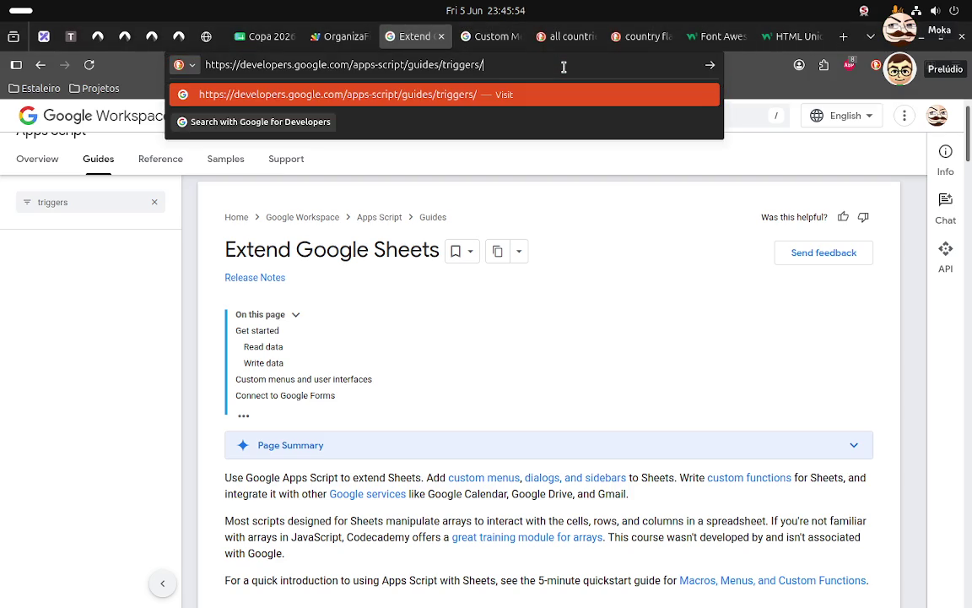
key("Return")
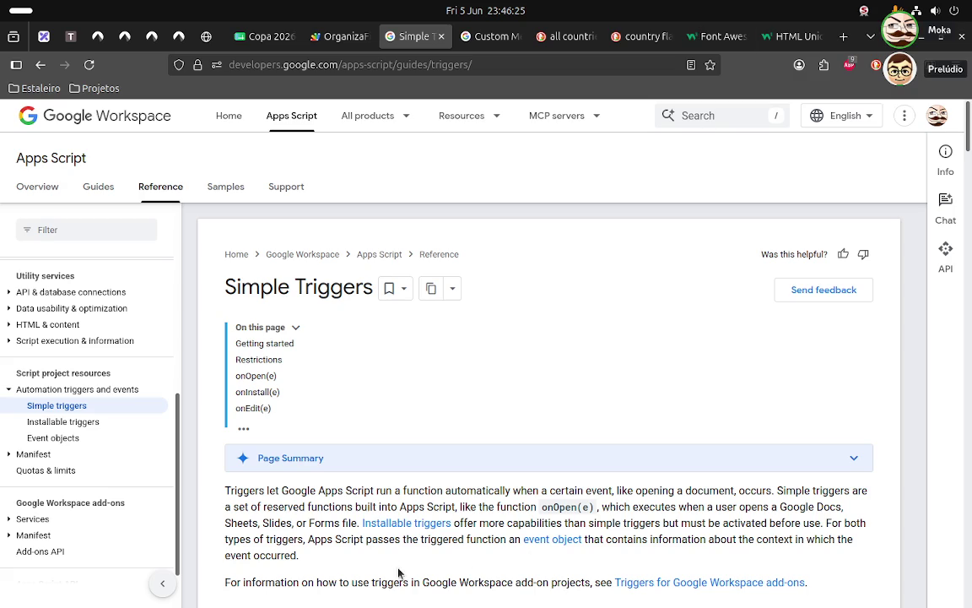
- Follow the Installable triggers link from Simple Triggers and scroll to its Restrictions section
scroll(395, 554, "down", 1)
scroll(396, 553, "down", 1)
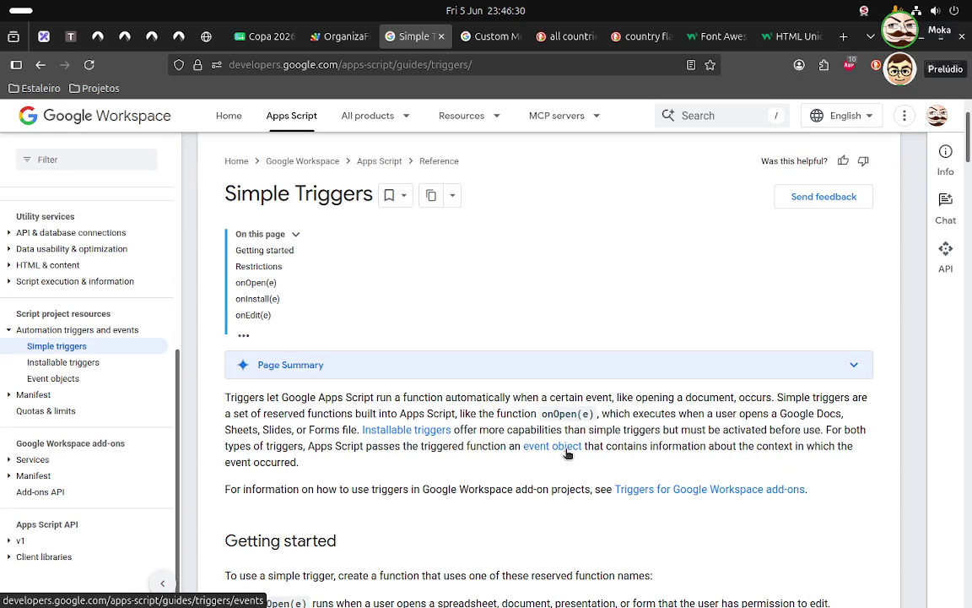
scroll(387, 452, "down", 1)
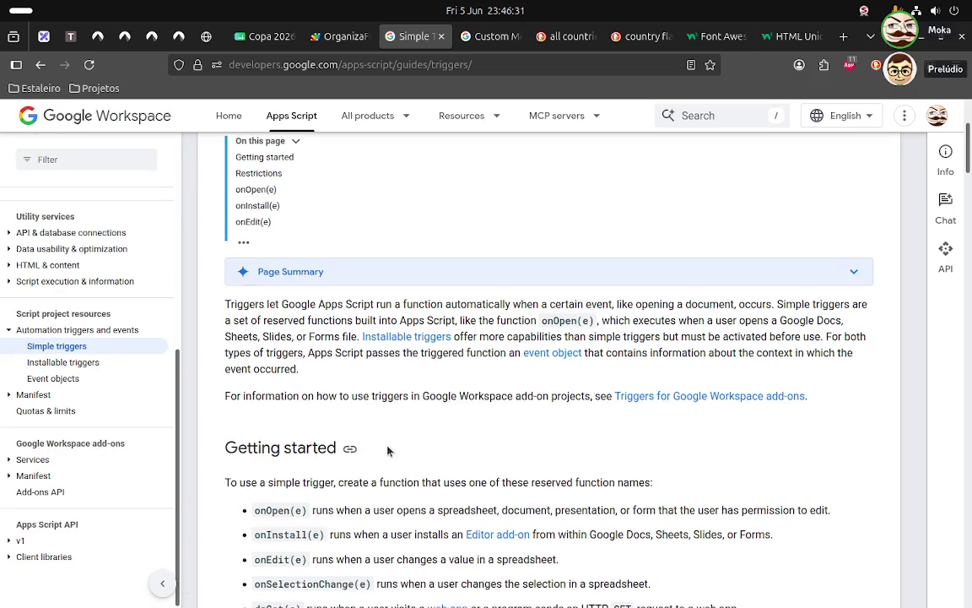
left_click(401, 338)
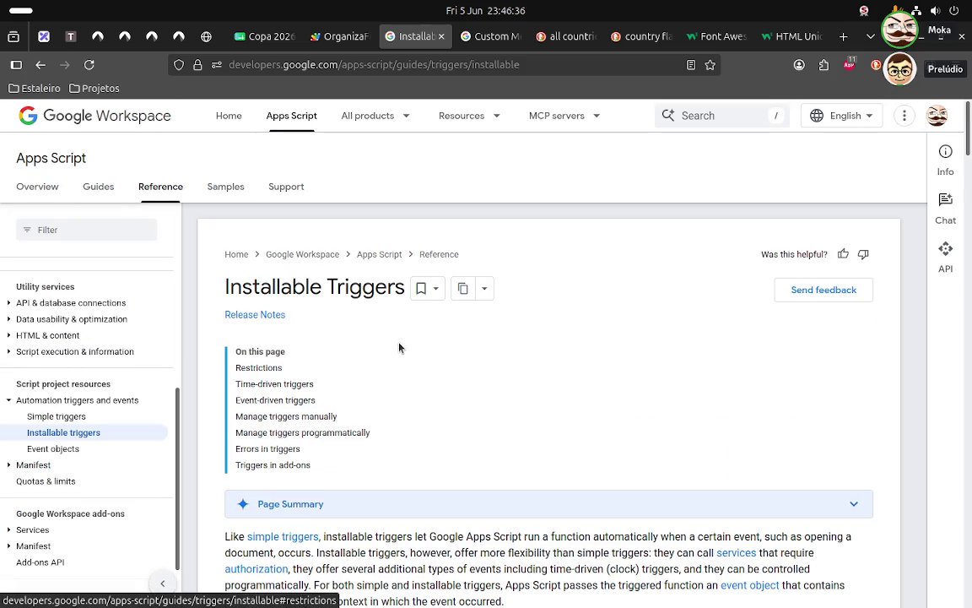
scroll(400, 347, "down", 2)
scroll(400, 347, "down", 1)
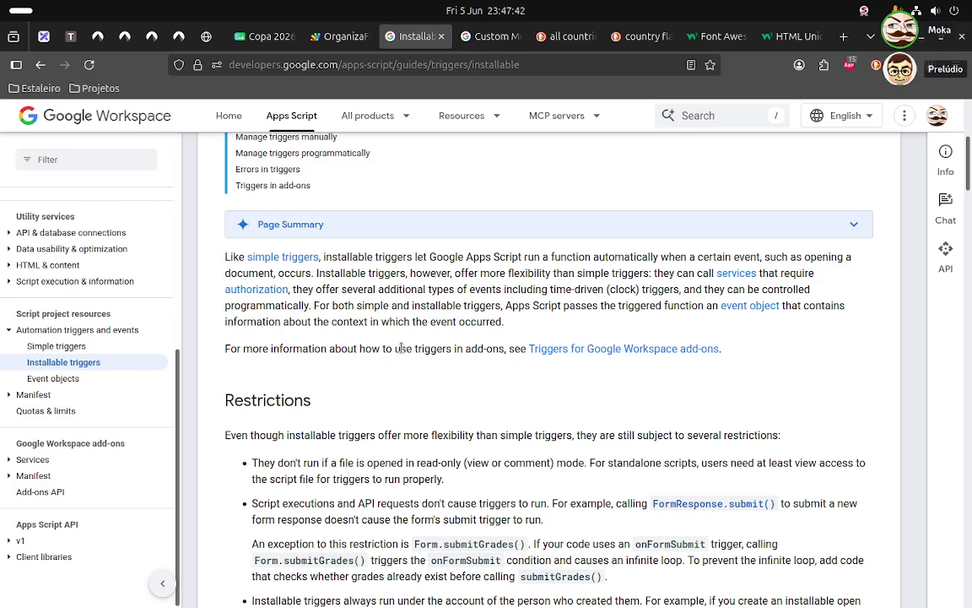
- Scroll past Event-driven triggers and Manage triggers manually to the createTimeDrivenTriggers example
scroll(402, 348, "down", 1)
scroll(402, 350, "down", 1)
scroll(404, 355, "down", 4)
scroll(403, 353, "down", 1)
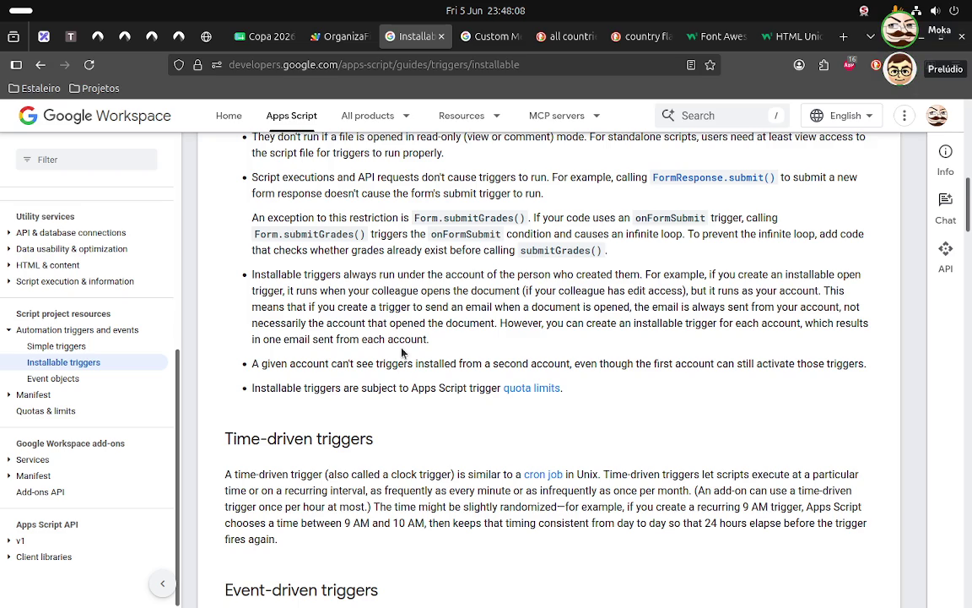
scroll(402, 353, "down", 2)
scroll(402, 353, "down", 4)
scroll(400, 350, "down", 2)
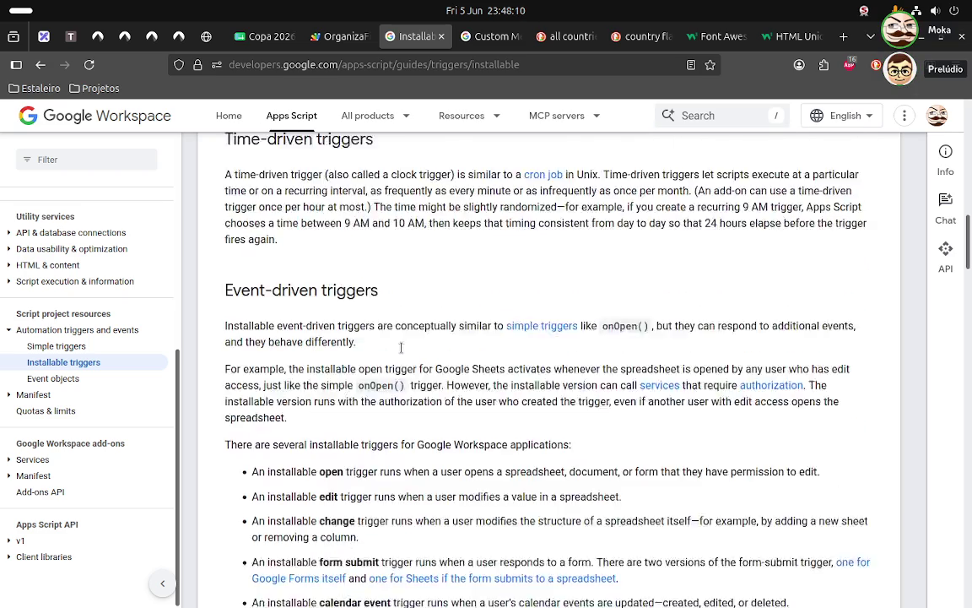
scroll(401, 350, "down", 1)
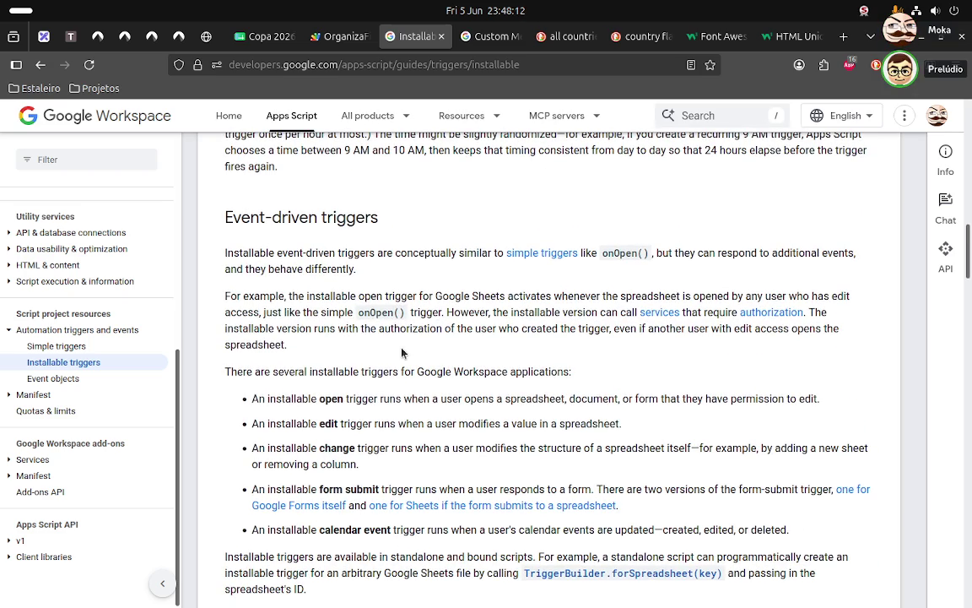
scroll(402, 349, "down", 1)
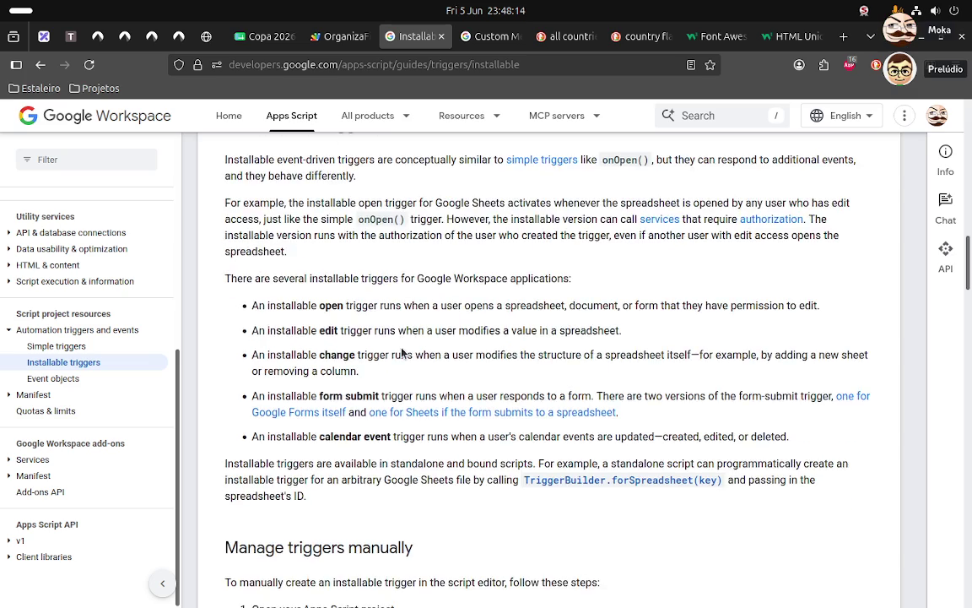
scroll(401, 351, "down", 4)
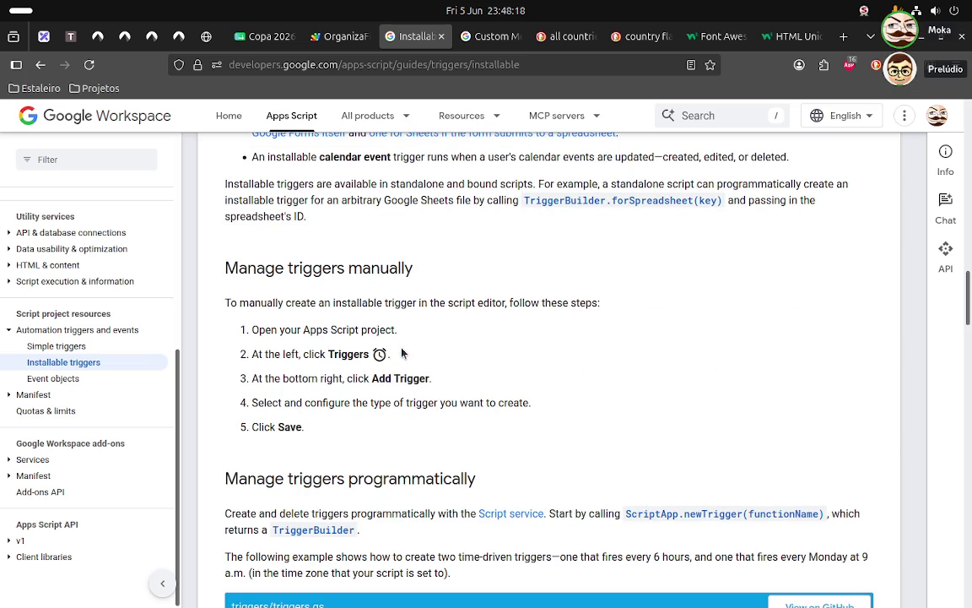
scroll(401, 354, "down", 1)
scroll(402, 354, "down", 1)
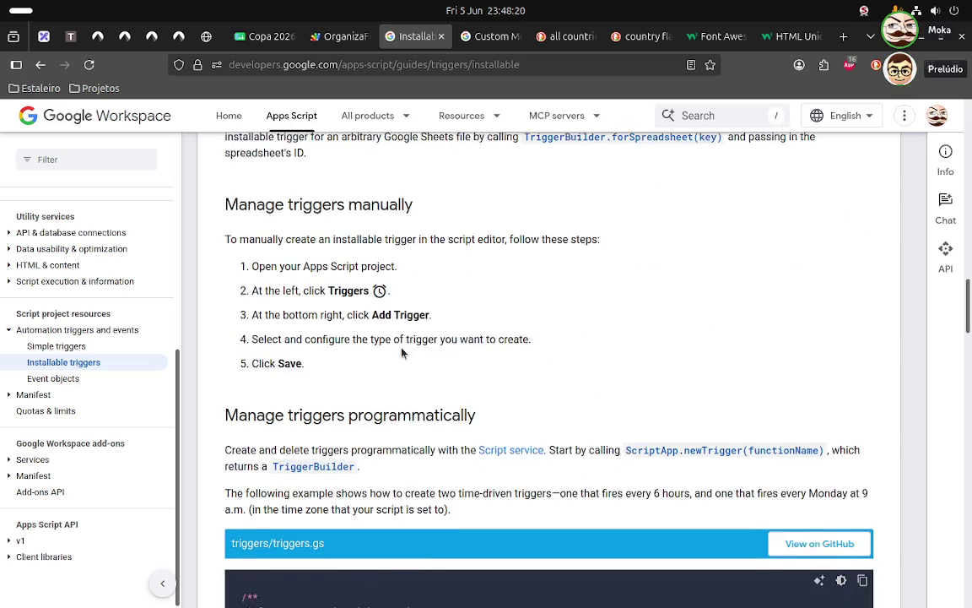
scroll(402, 354, "down", 7)
scroll(402, 353, "up", 1)
scroll(401, 353, "up", 1)
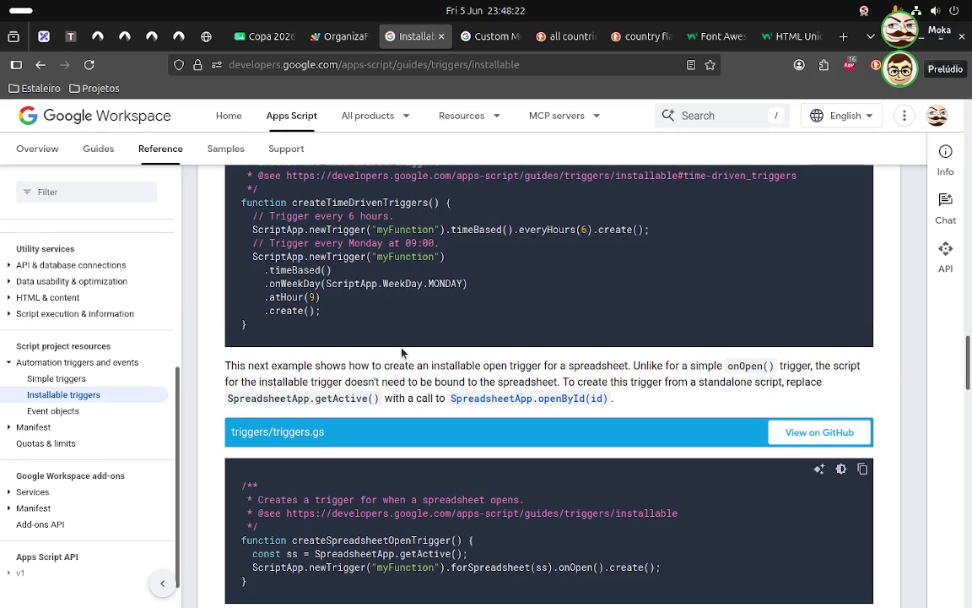
scroll(402, 353, "up", 1)
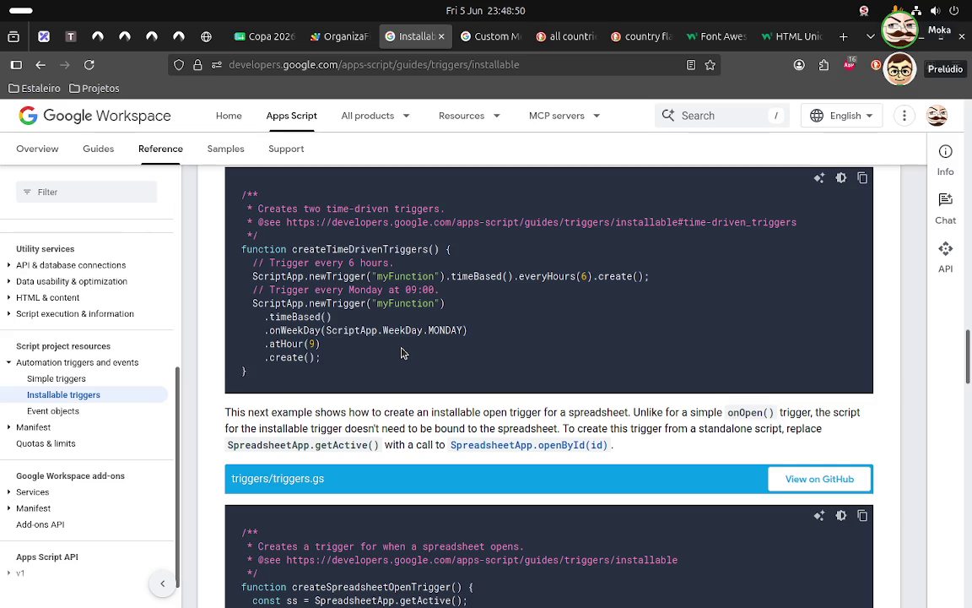
key("super")
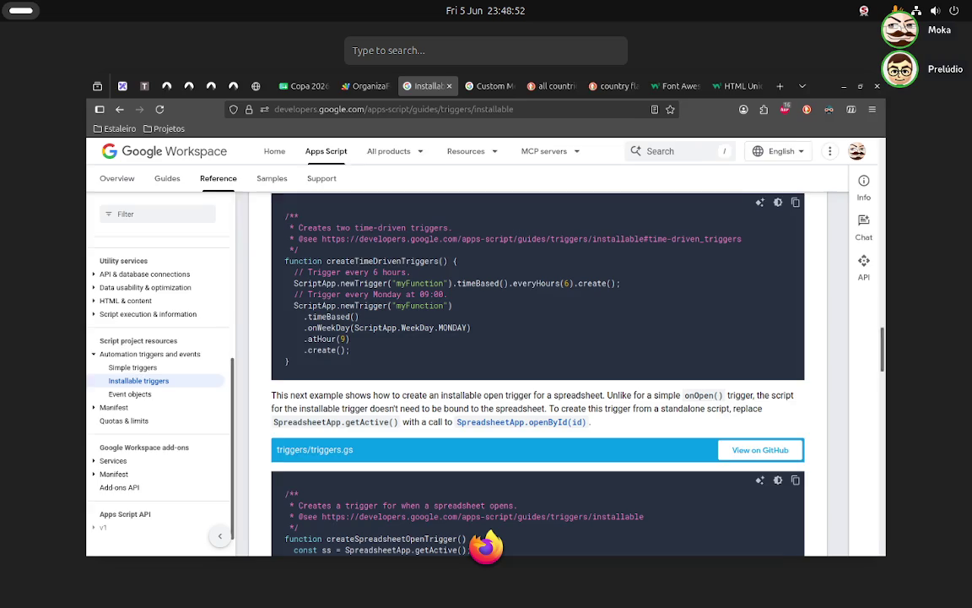
key("super")
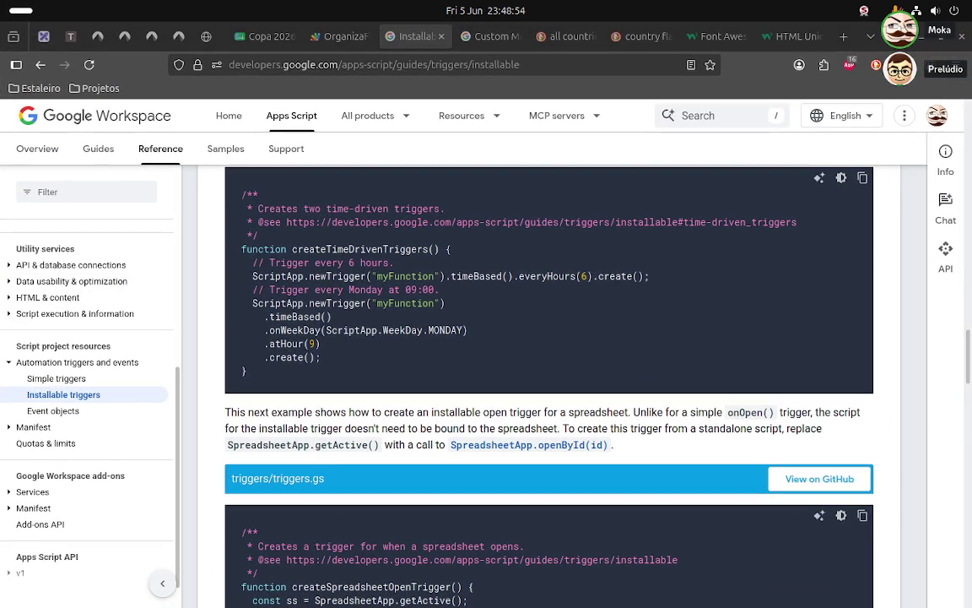